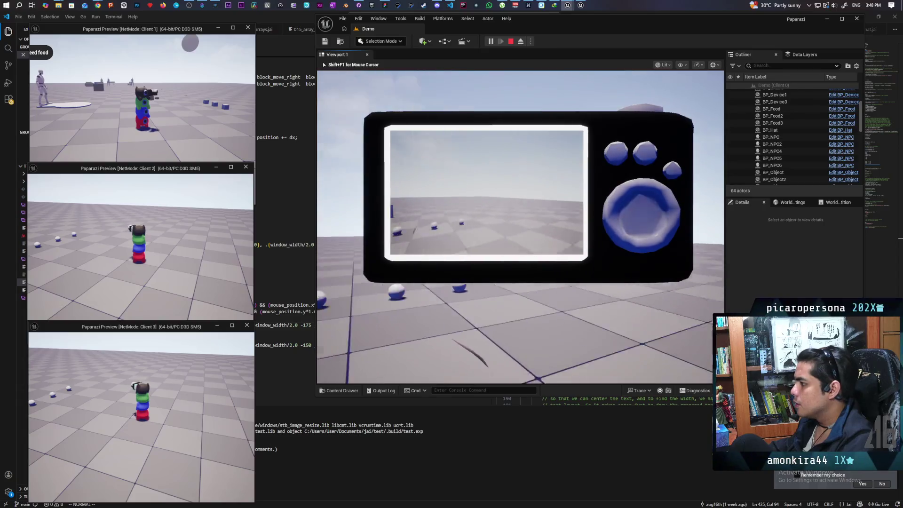
In the Client 1 game window, take a first photo and view the captured photos.
click(161, 126)
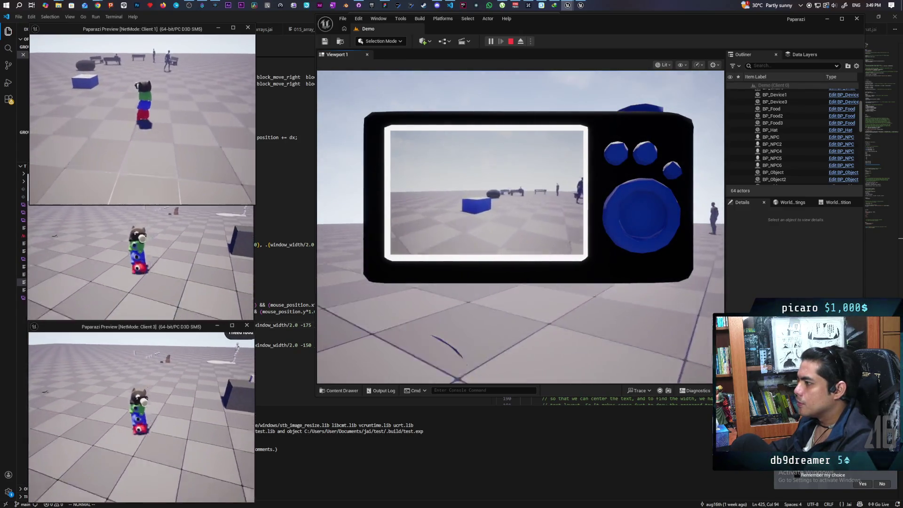
click(533, 156)
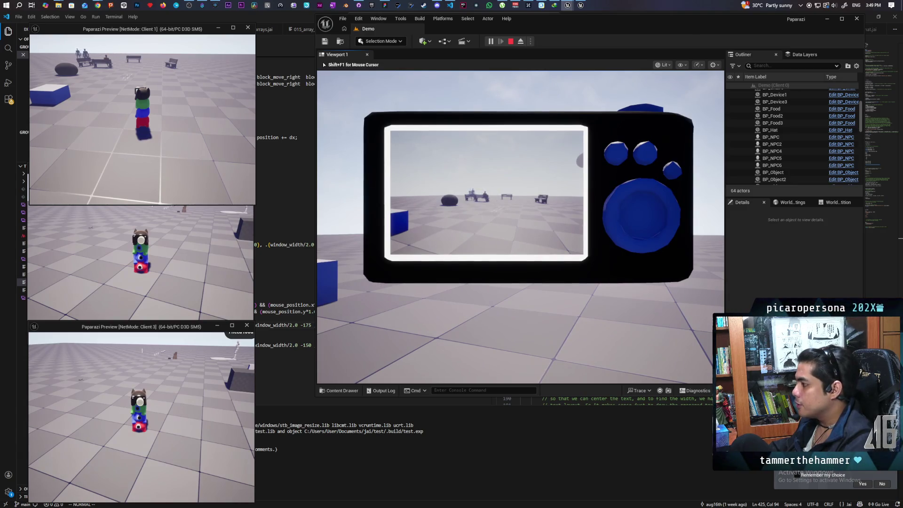
click(508, 160)
click(506, 236)
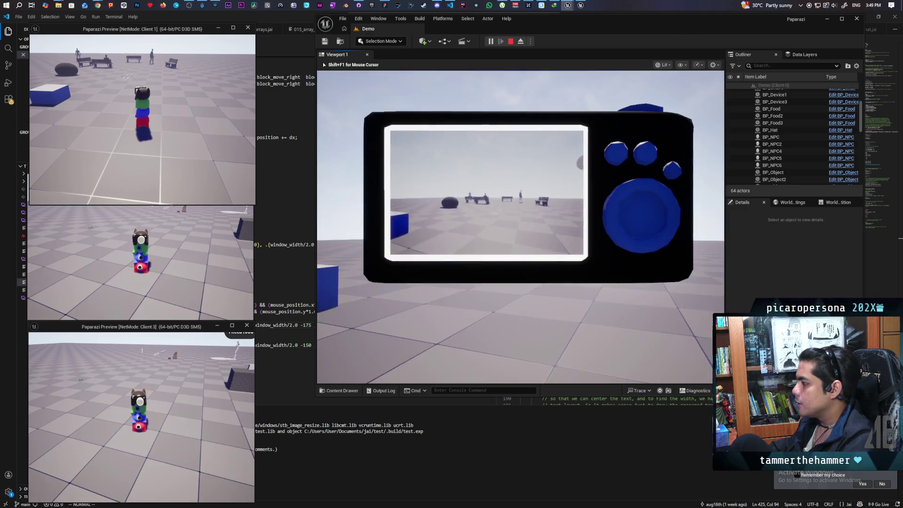
Snap more photos, including the blue cube scene, then put the handheld camera away.
click(627, 244)
click(627, 243)
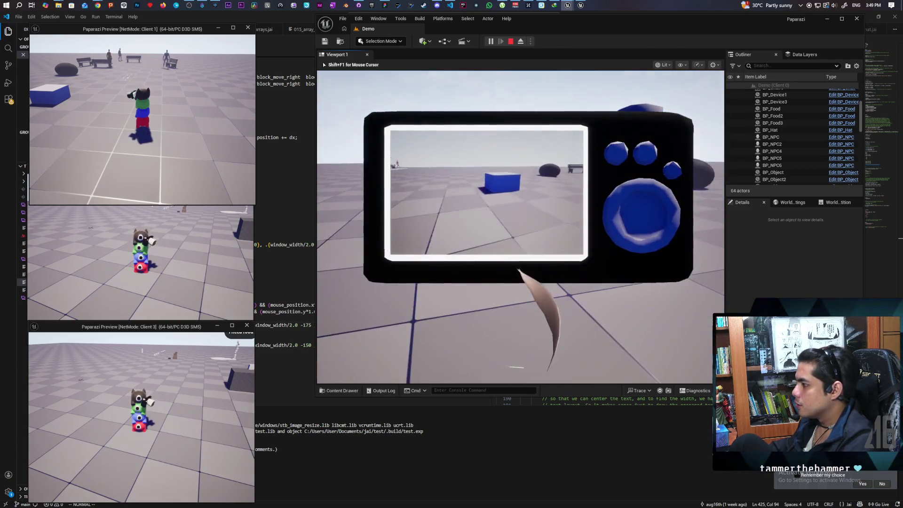
click(359, 316)
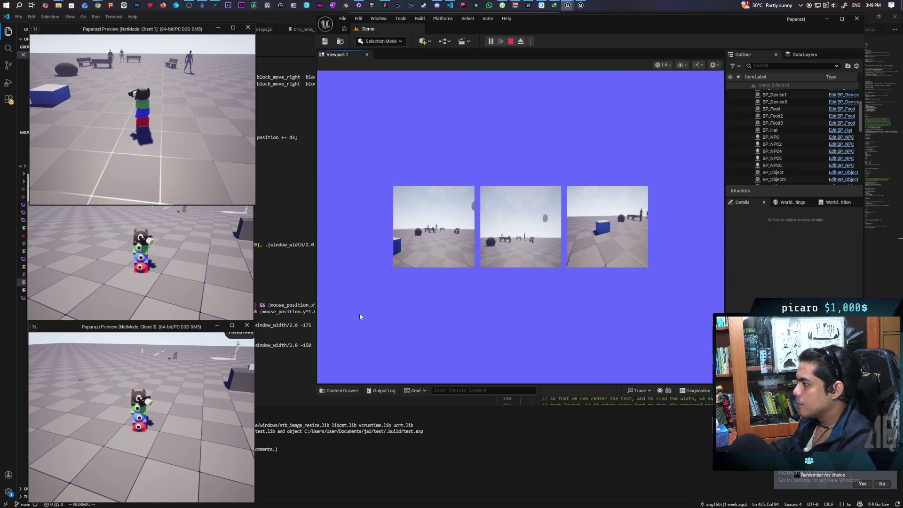
click(563, 324)
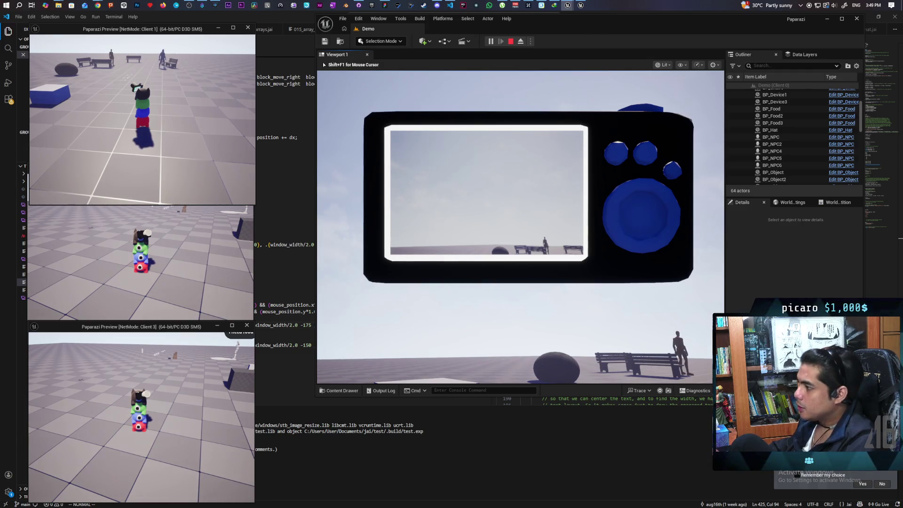
right_click(323, 62)
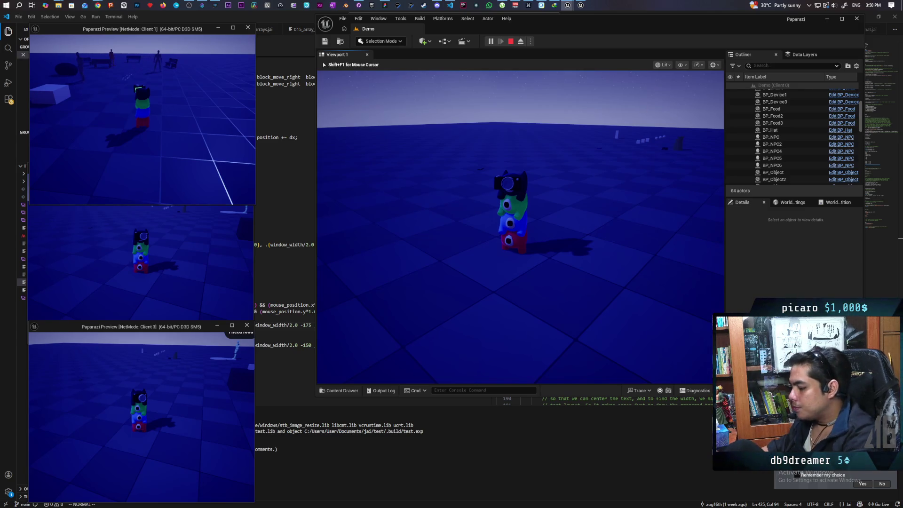
mouse_move(520, 225)
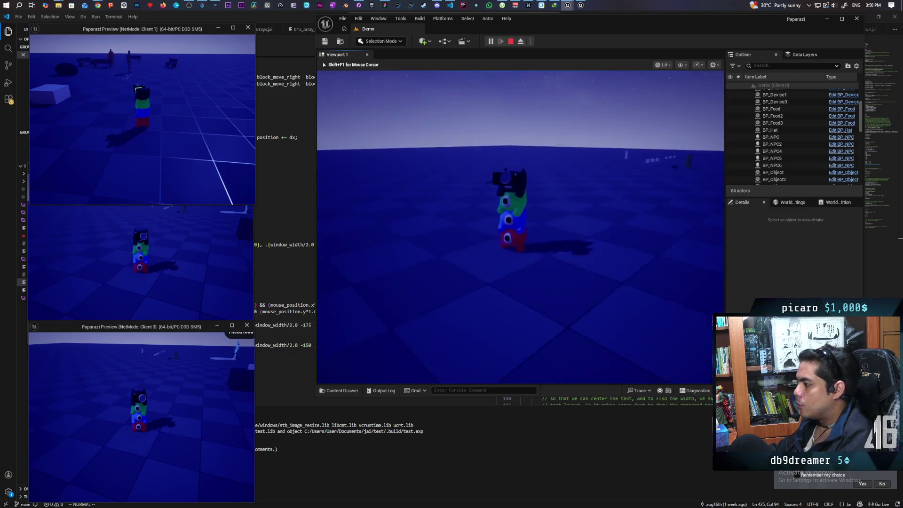
key(shift+F1)
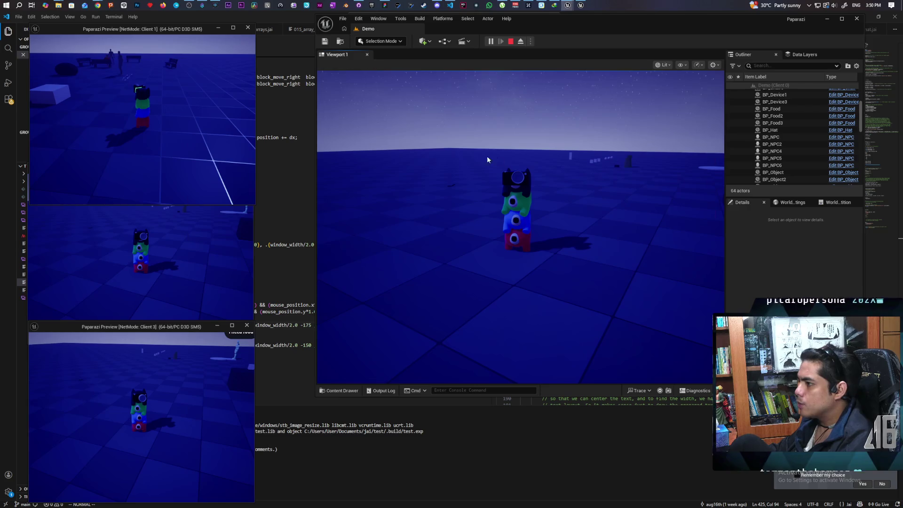
click(213, 163)
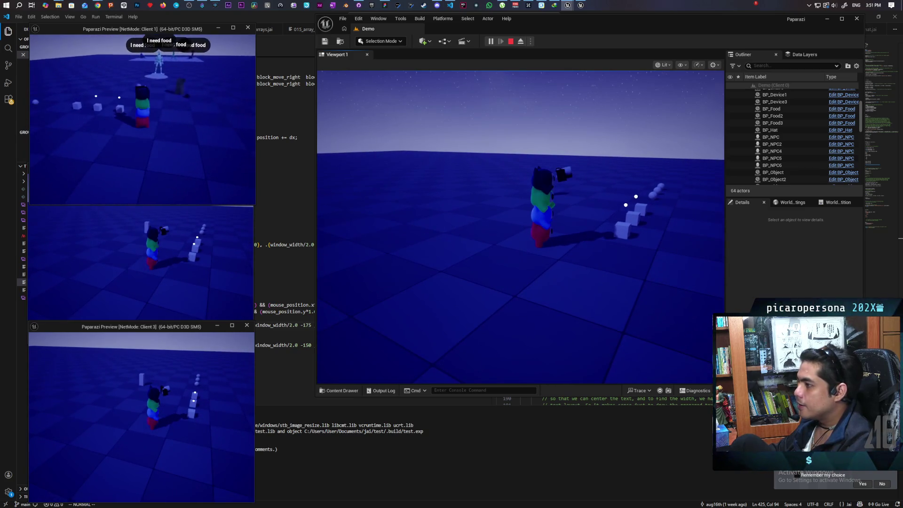
key(Escape)
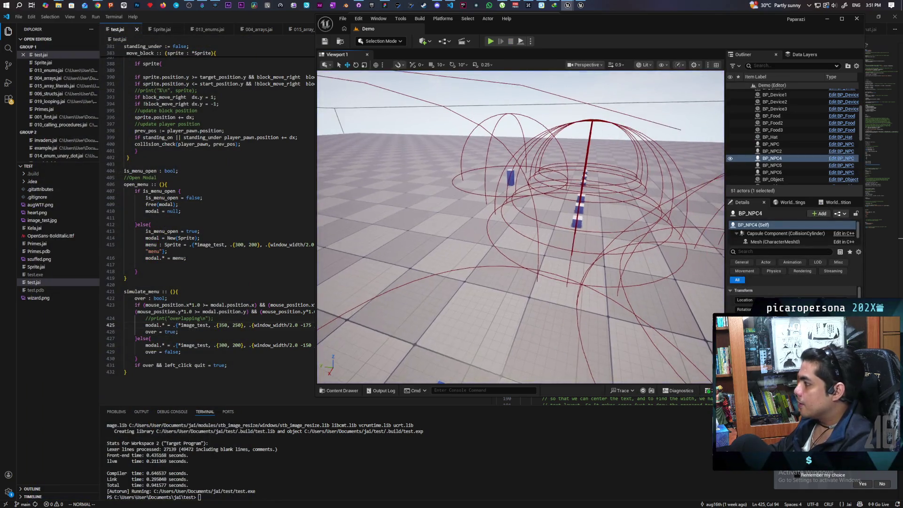
Fly around the NPC, select the BP_OutfitBase2 vase, then switch to GitHub Desktop.
key(w)
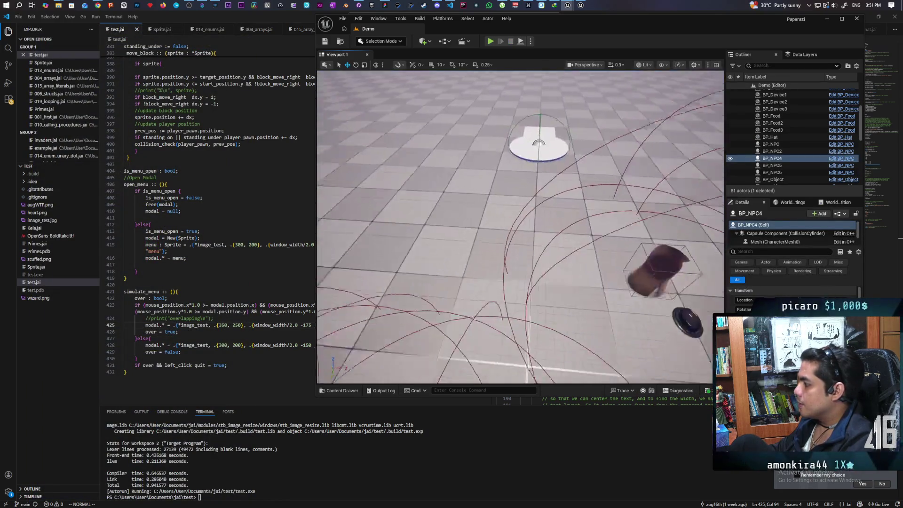
key(s)
key(w)
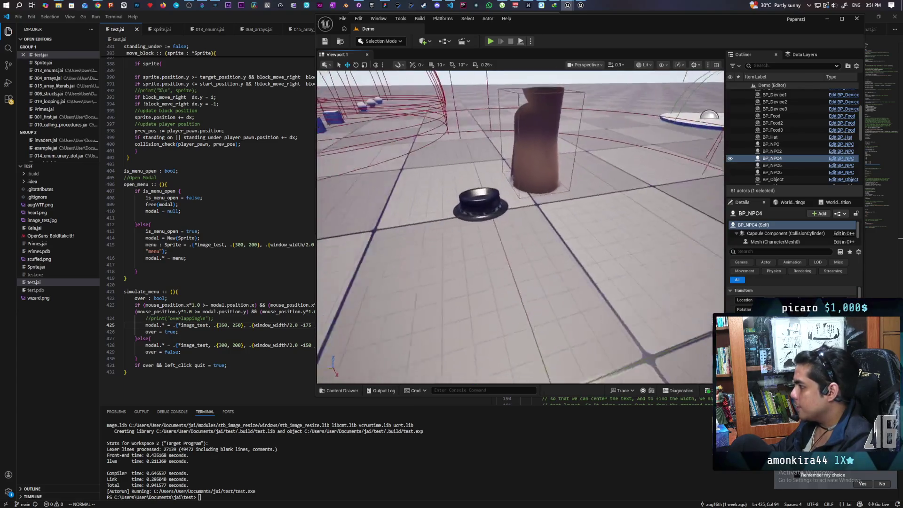
key(s)
key(w)
click(536, 254)
key(s)
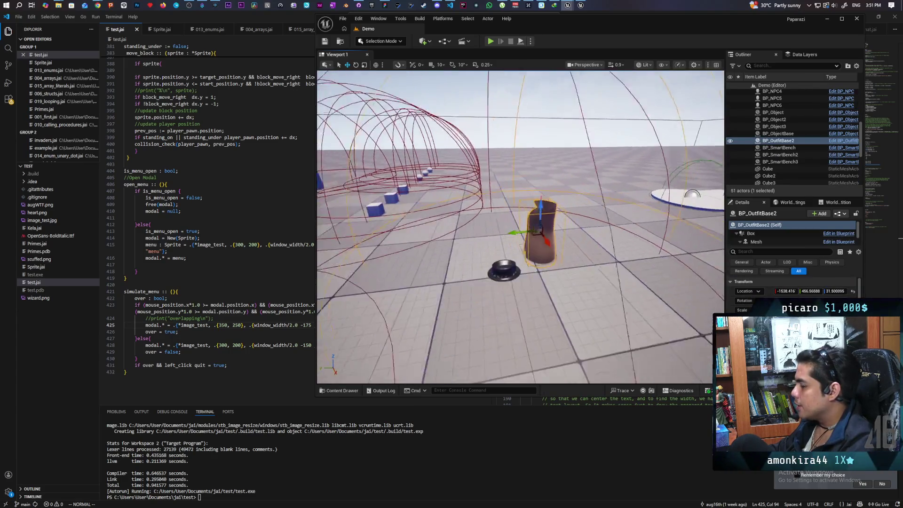
click(358, 5)
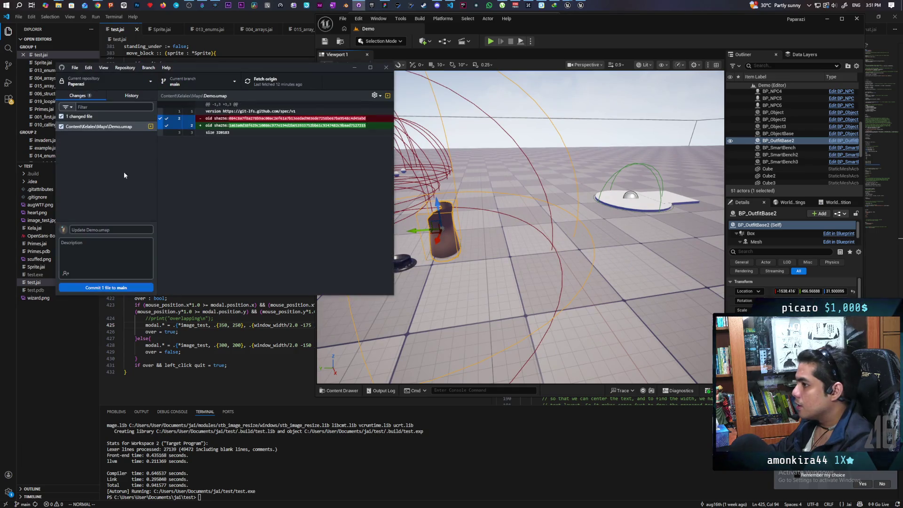
click(354, 67)
drag(421, 233, 409, 300)
click(360, 6)
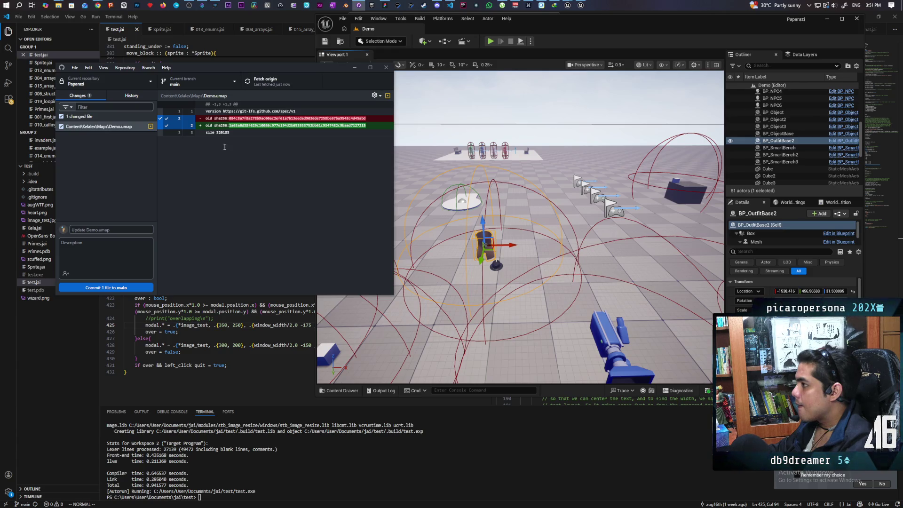
mouse_move(437, 6)
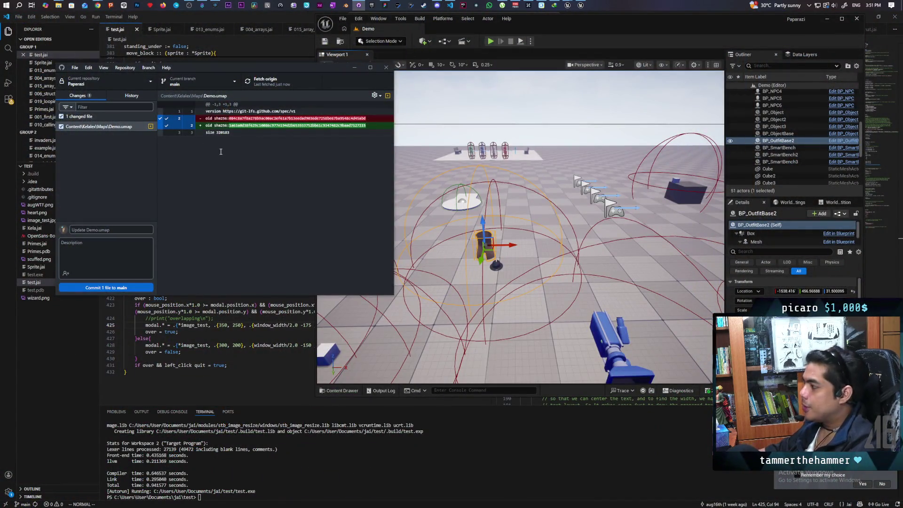
mouse_move(571, 3)
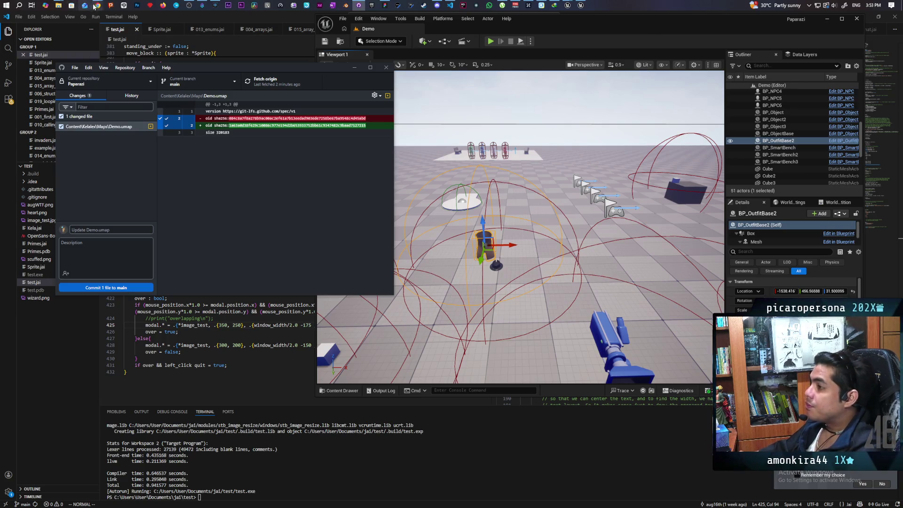
mouse_move(96, 5)
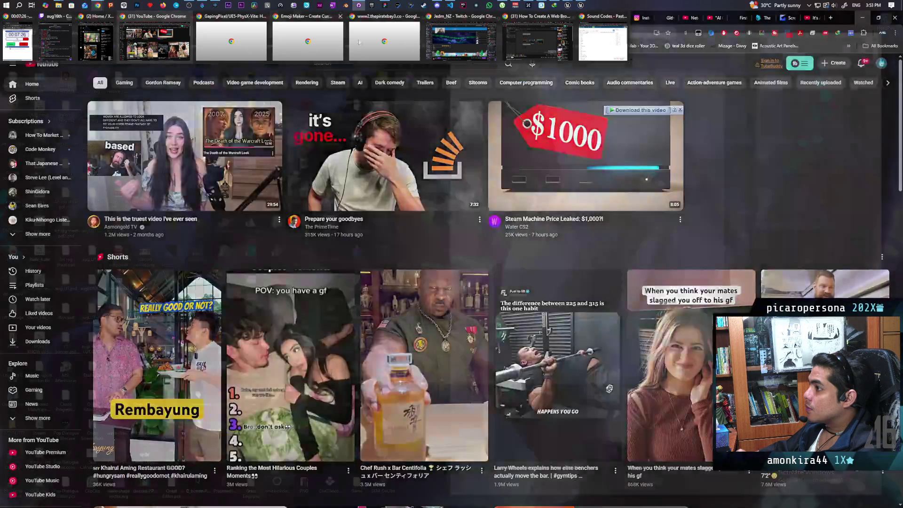
Switch to the Chrome window with the YouTube home page from its taskbar preview.
mouse_move(556, 49)
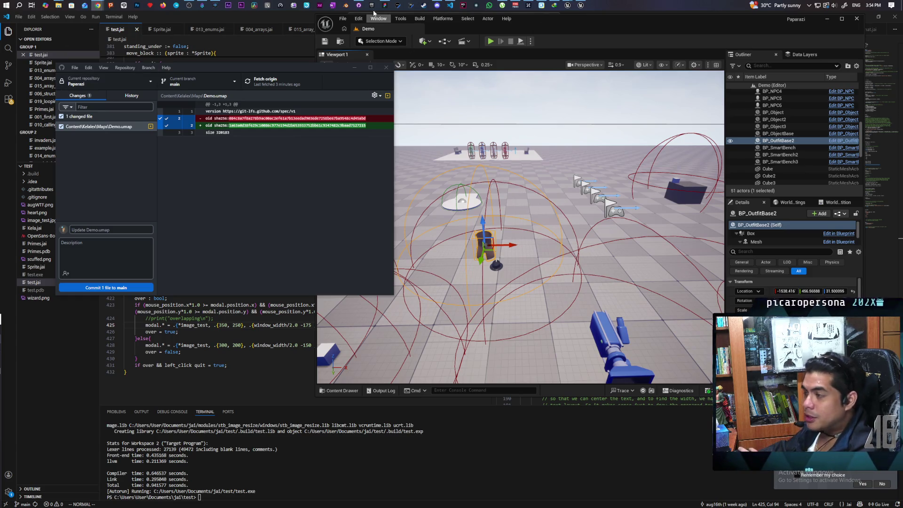
mouse_move(99, 8)
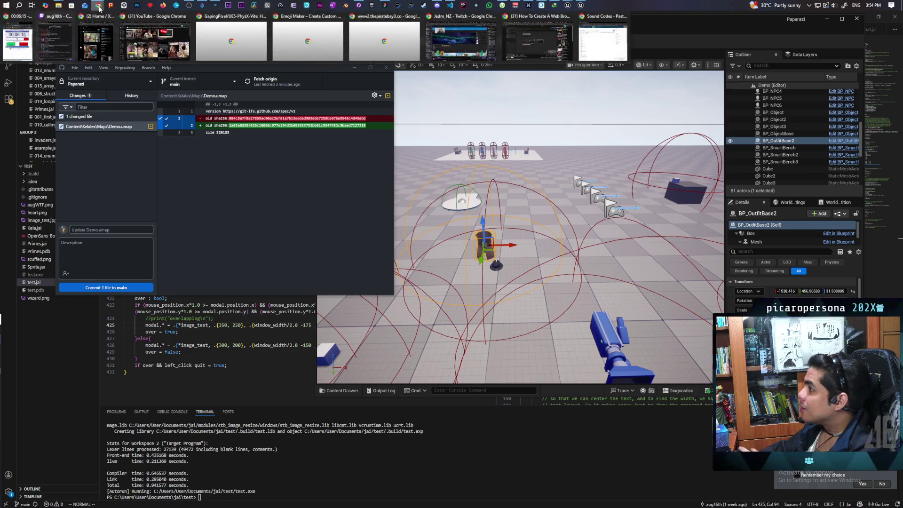
click(229, 37)
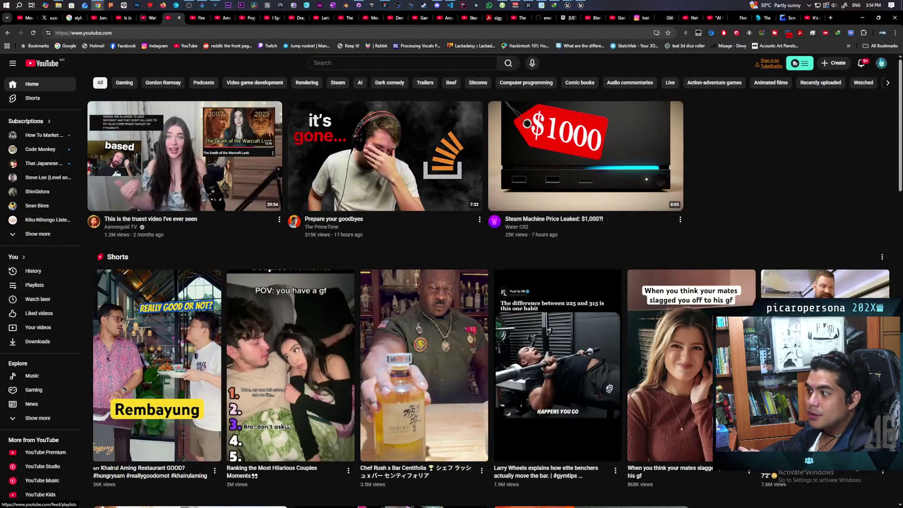
Open the video 'The Hidden Cost of "Clean" Design' and later pause it.
click(155, 179)
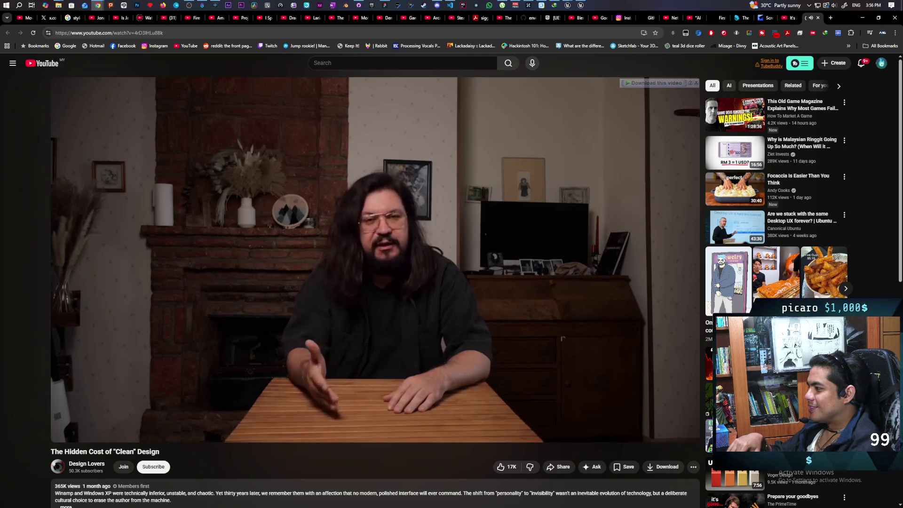
click(285, 317)
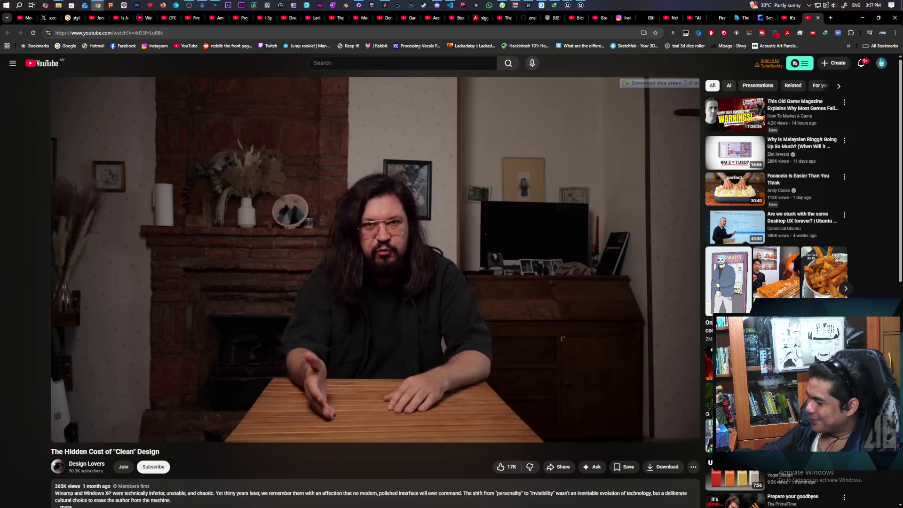
Resume the video from 1:34 and pause it again at 2:29.
click(285, 317)
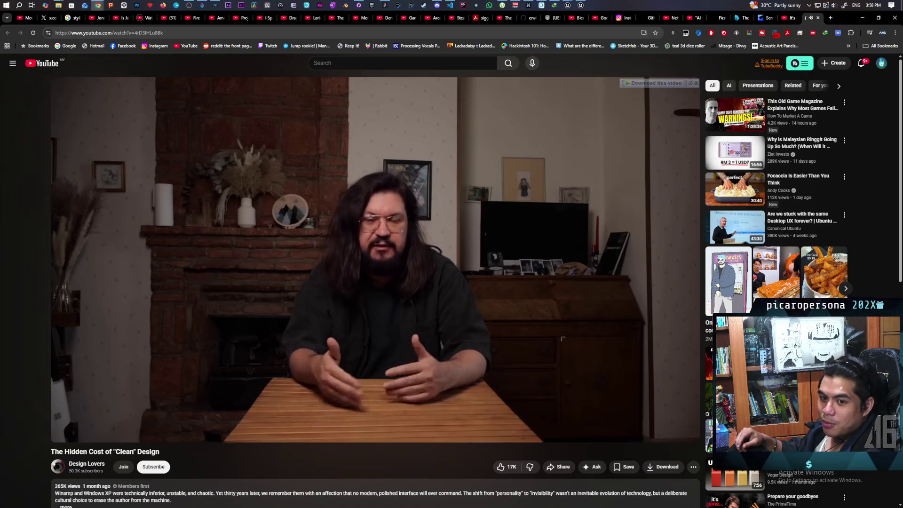
click(285, 319)
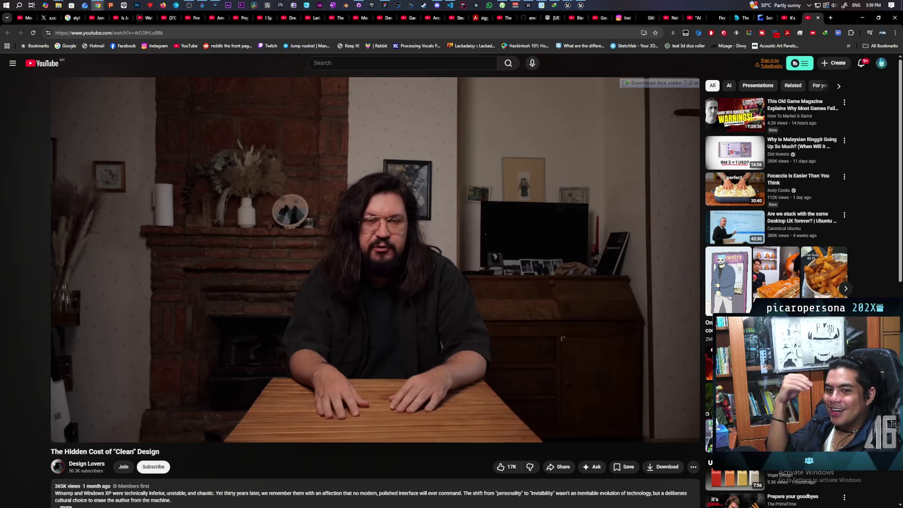
Resume the video and let it run to the end card suggesting the 1956 web-design video.
click(284, 315)
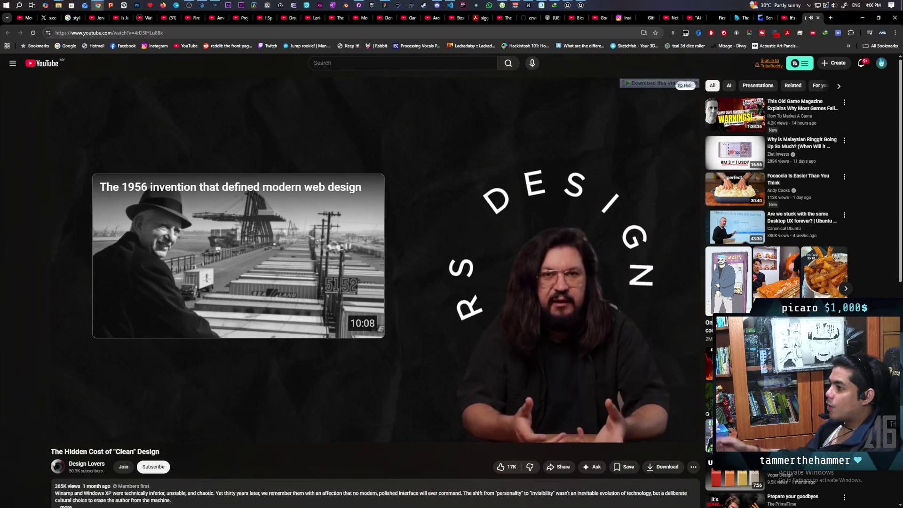
mouse_move(516, 263)
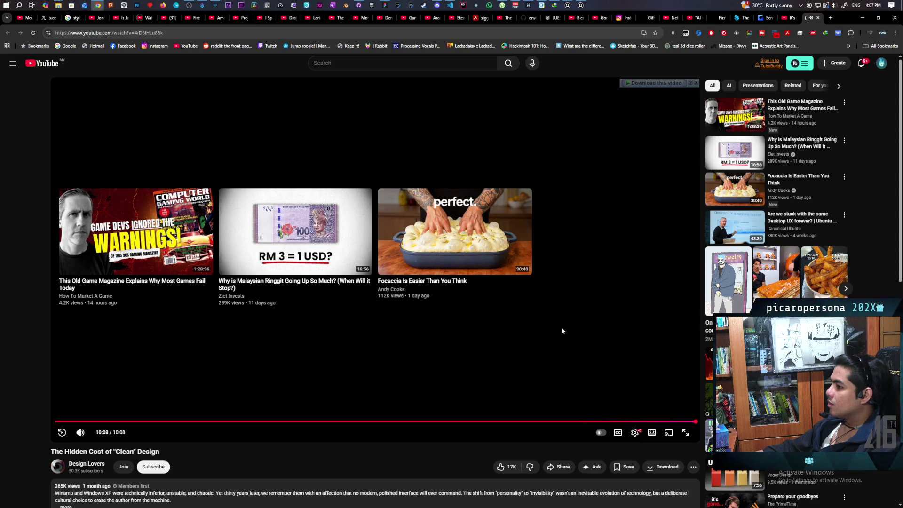
Watch the Fire Hero: Pixel Rescue launch trailer to the end, then return to the YouTube home feed.
click(195, 19)
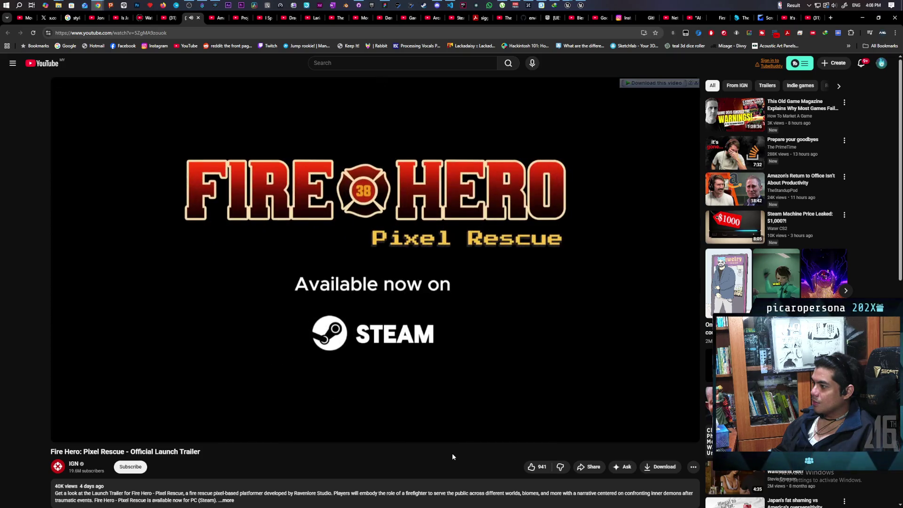
mouse_move(429, 250)
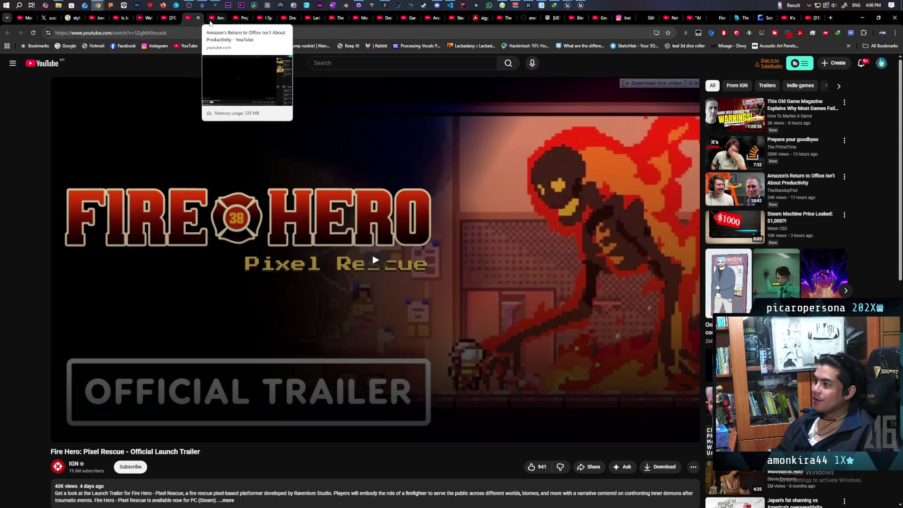
click(165, 18)
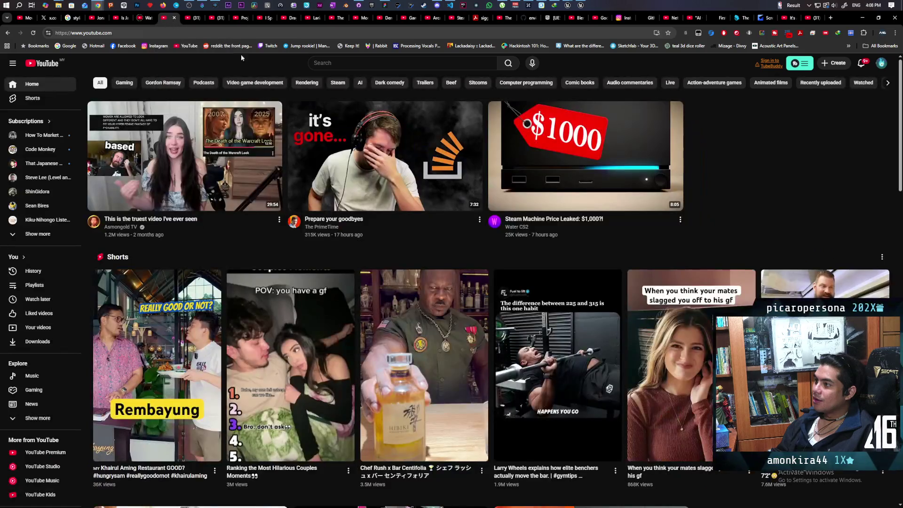
Minimize Chrome to reveal GitHub Desktop listing Demo.umap as the uncommitted change.
click(860, 18)
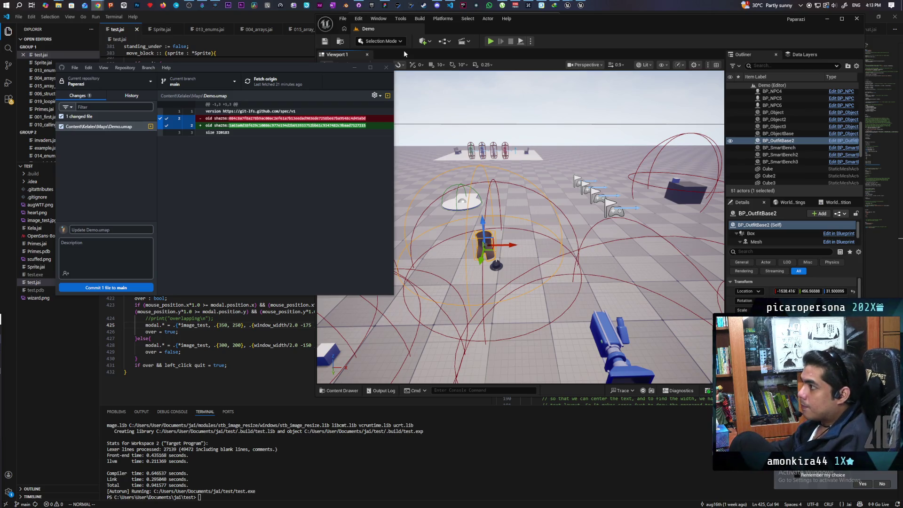
Select BP_NPC4, inspect its Widget component in Details, then open the BP_NPC Blueprint.
click(491, 24)
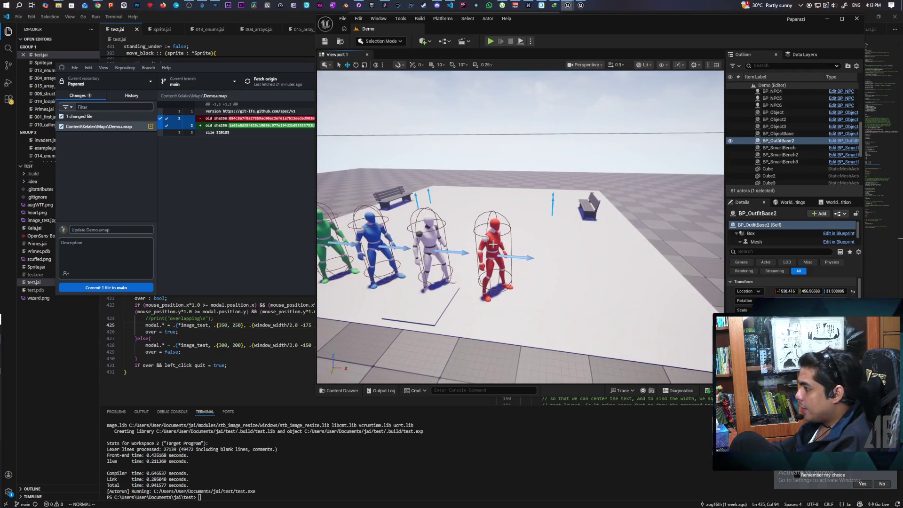
click(493, 244)
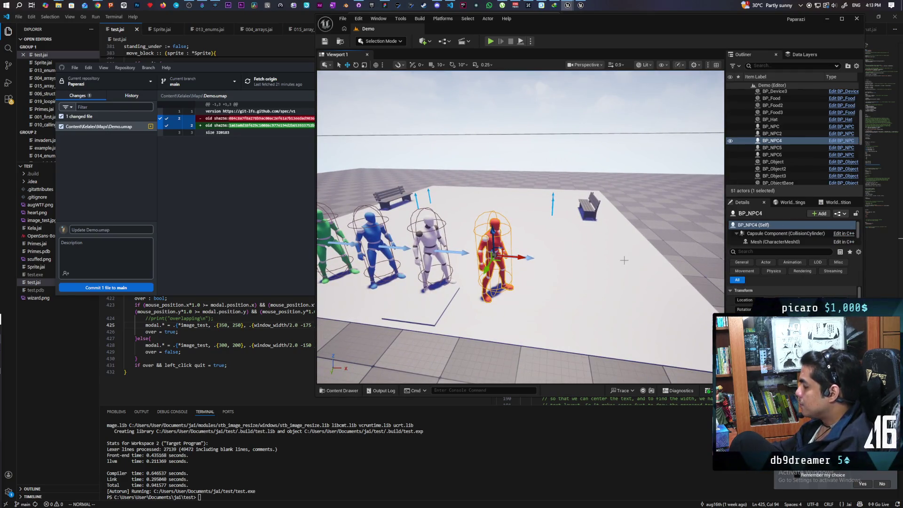
scroll(801, 233, down, 2)
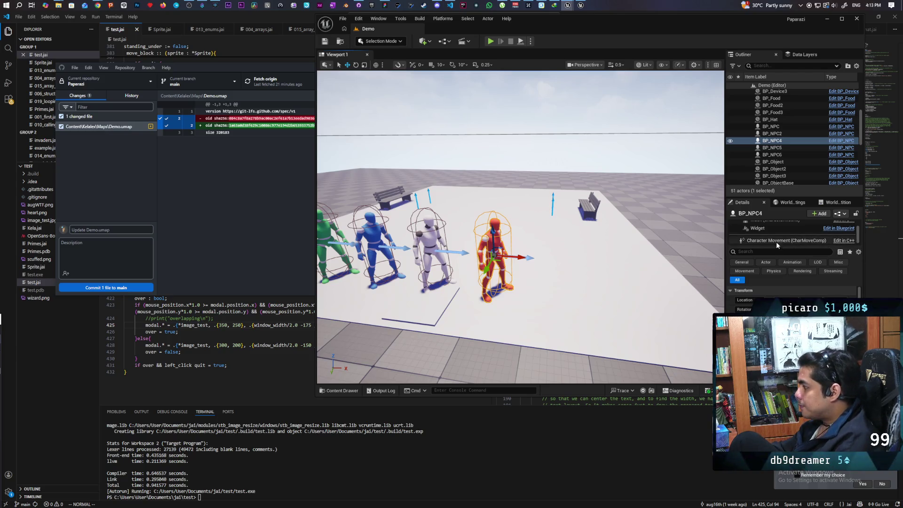
click(762, 232)
scroll(762, 234, up, 1)
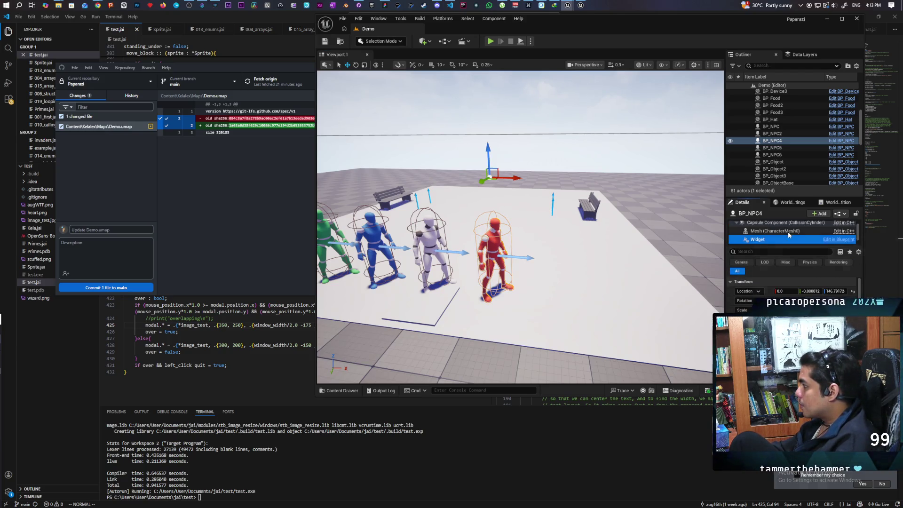
scroll(795, 243, down, 1)
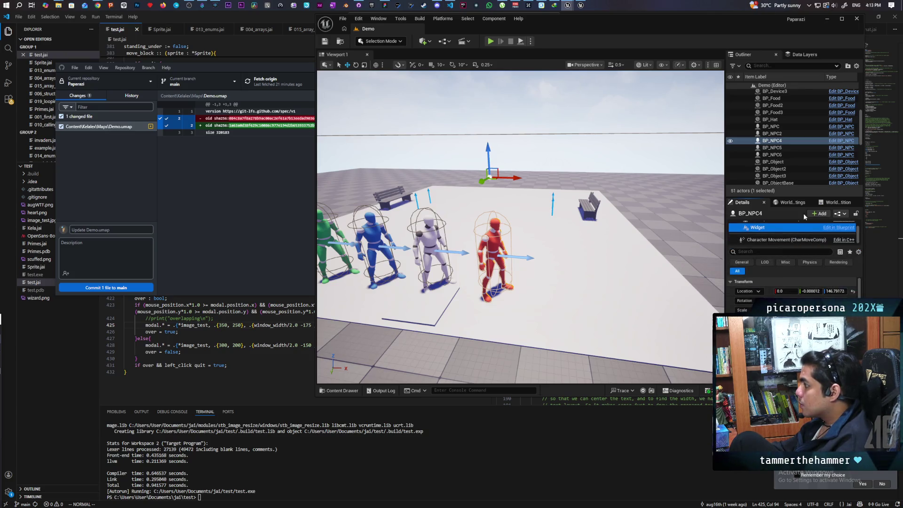
click(841, 144)
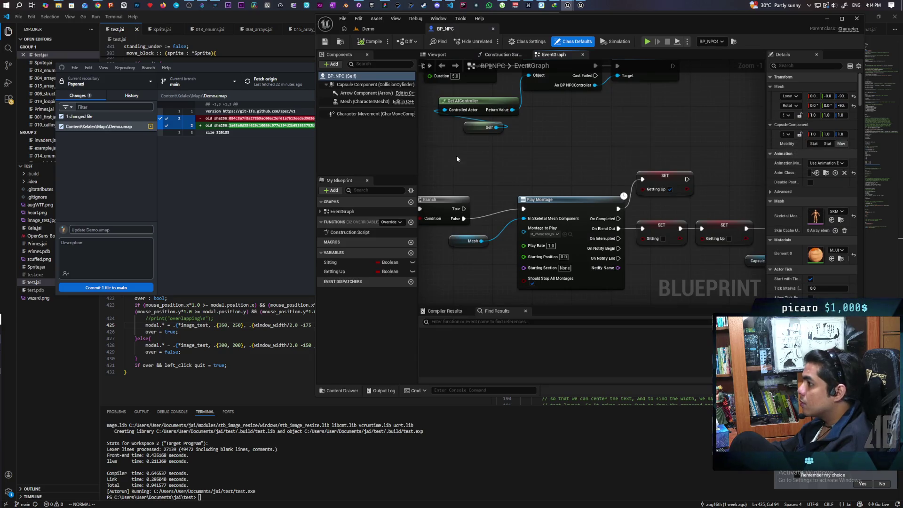
Go back to the Demo level and select the white BP_NPC2 in the Outliner.
click(383, 29)
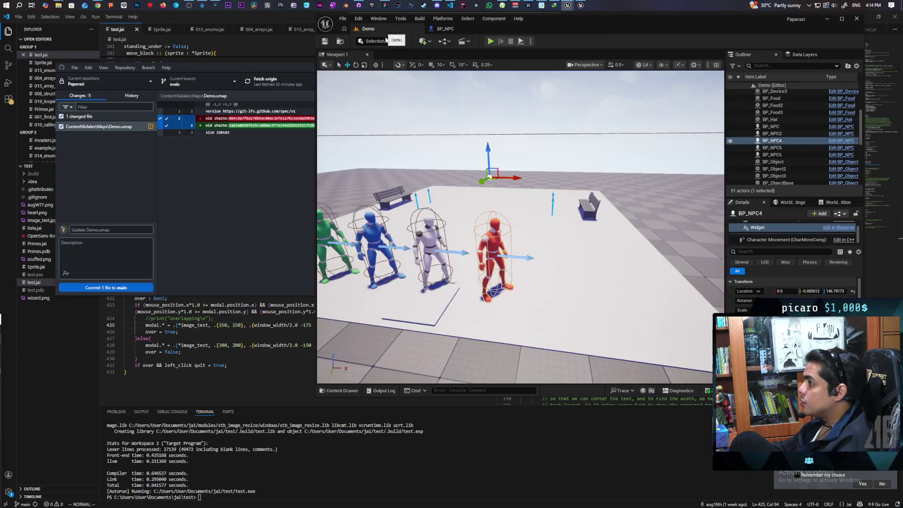
click(772, 134)
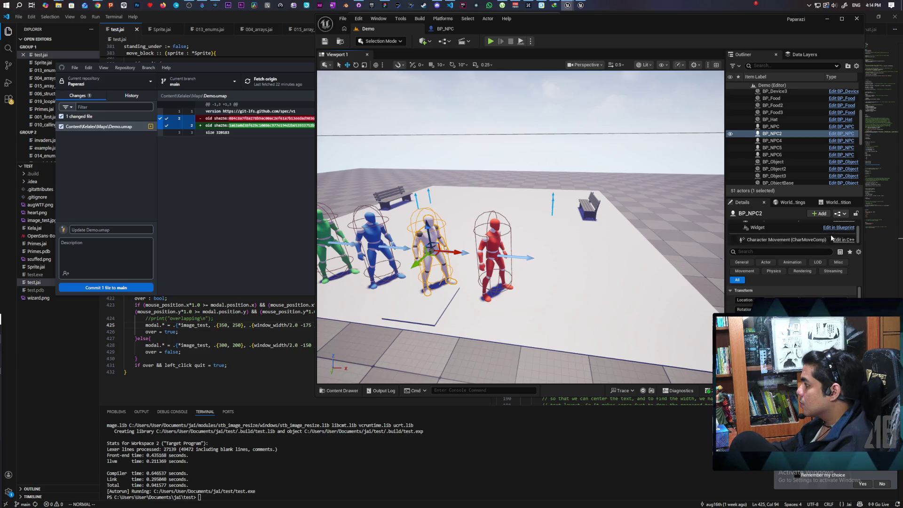
Use the Blueprint dropdown in Details to apply BP_NPC2's instance changes to BP_NPC.
click(840, 214)
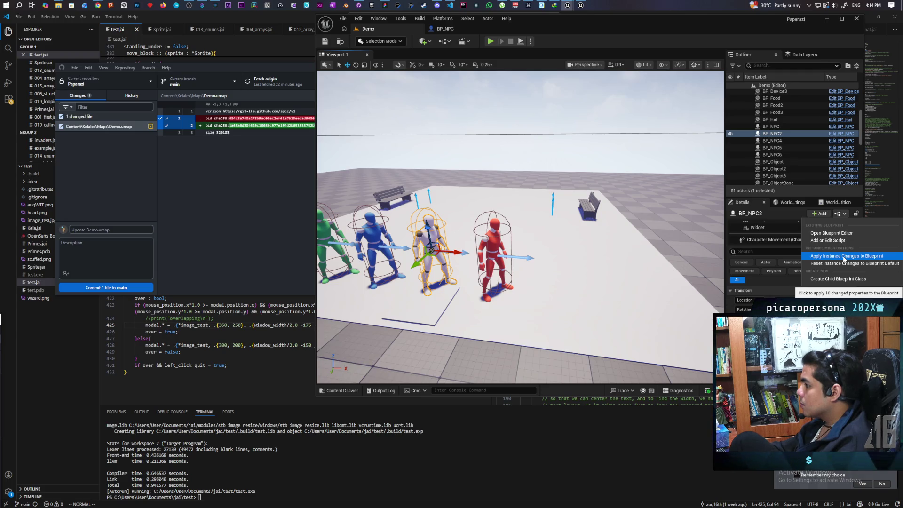
click(844, 258)
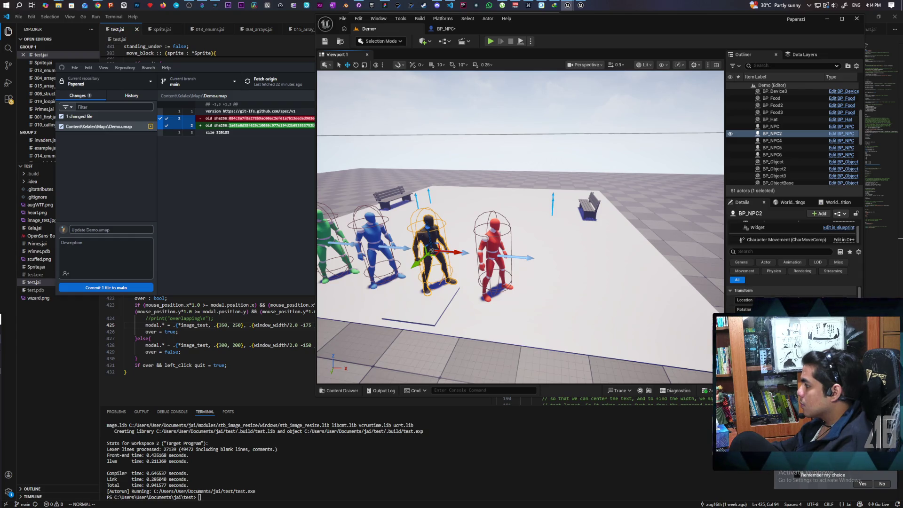
Show BP_NPC2's Mesh (CharacterMesh0) Materials settings with M_Manny, and maximize the editor window.
scroll(780, 297, down, 1)
scroll(763, 239, up, 2)
scroll(762, 240, up, 1)
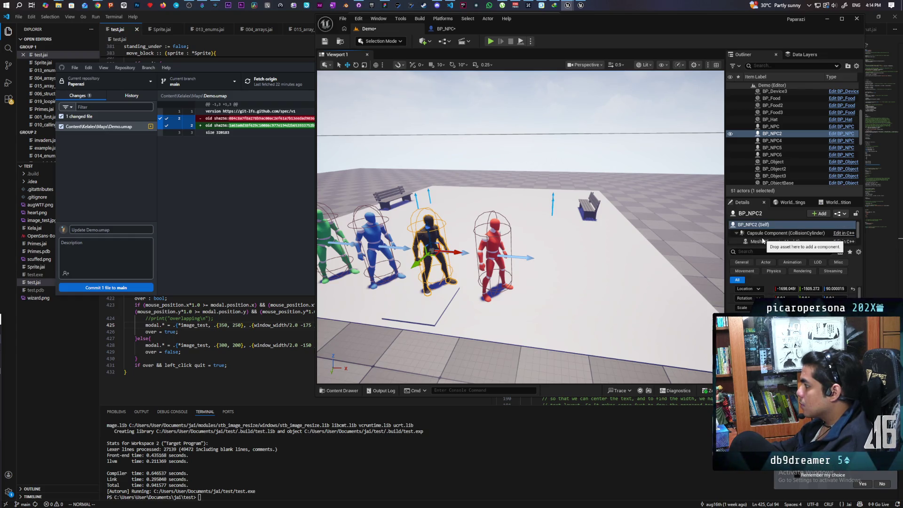
click(758, 243)
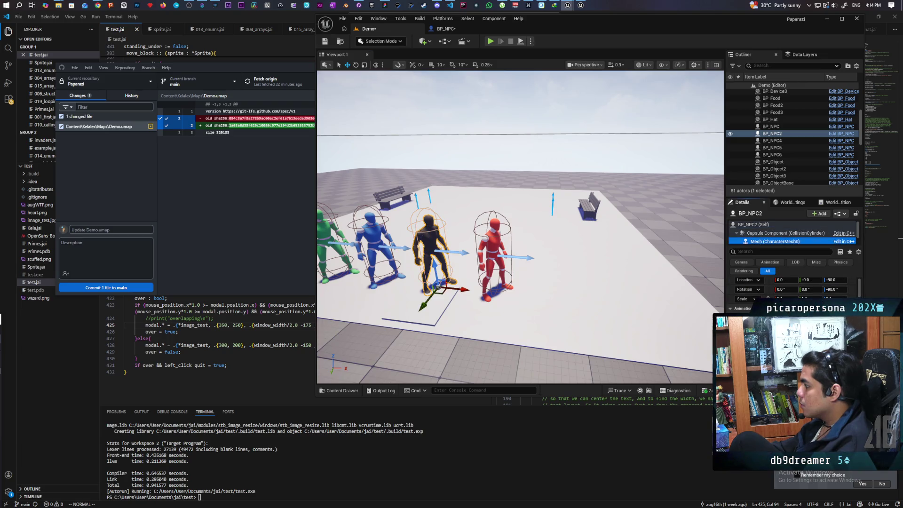
scroll(795, 289, down, 5)
scroll(794, 289, down, 1)
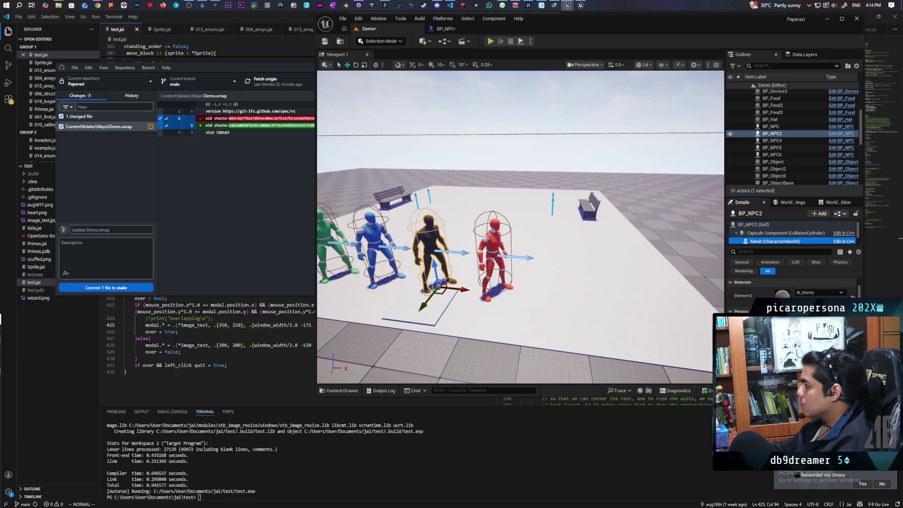
double_click(686, 21)
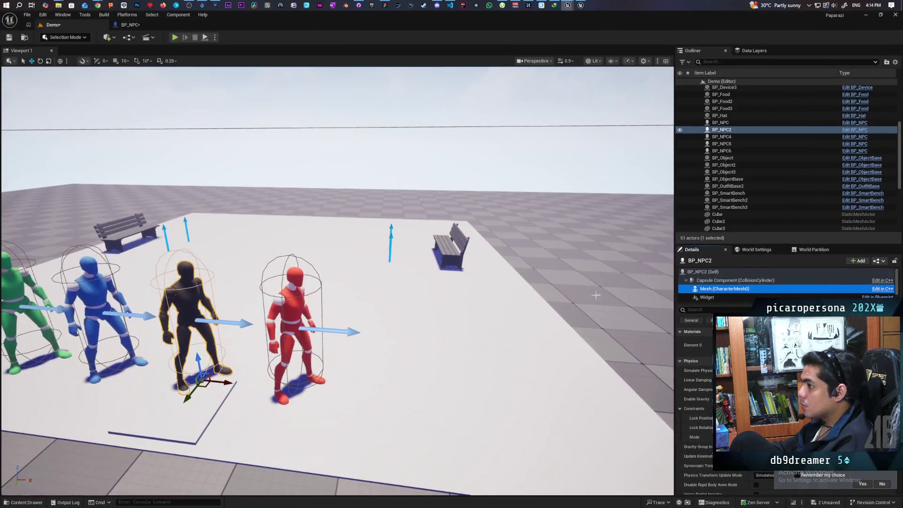
Filter Details by 'cust' for Custom Primitive Data, save the Demo level, and open the Primary Color picker.
click(721, 310)
text(cust)
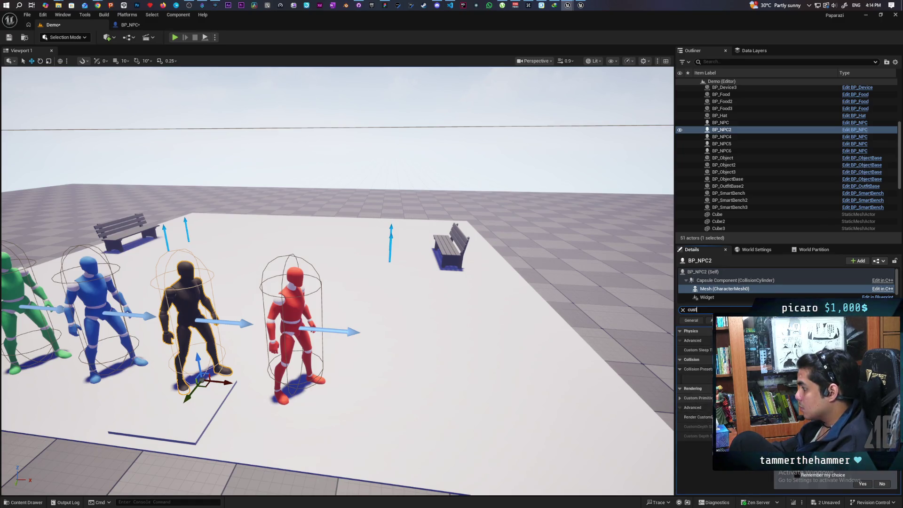
click(683, 398)
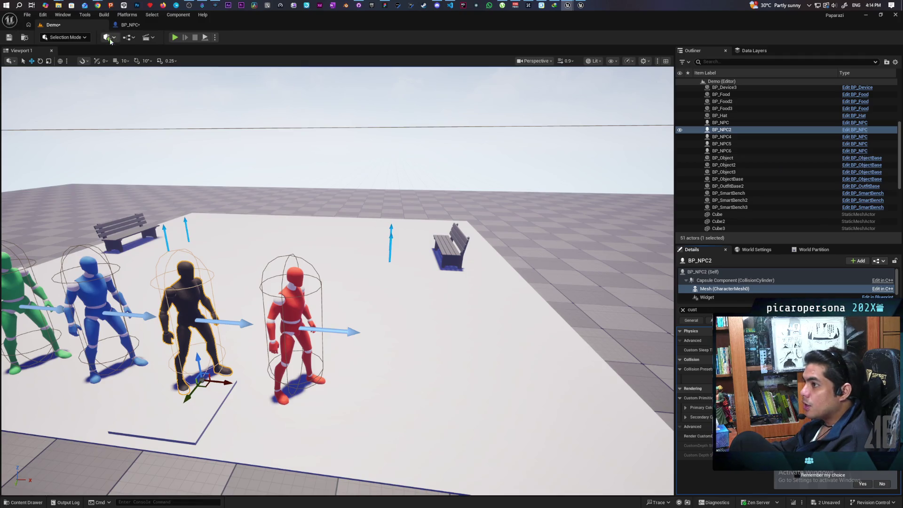
click(8, 39)
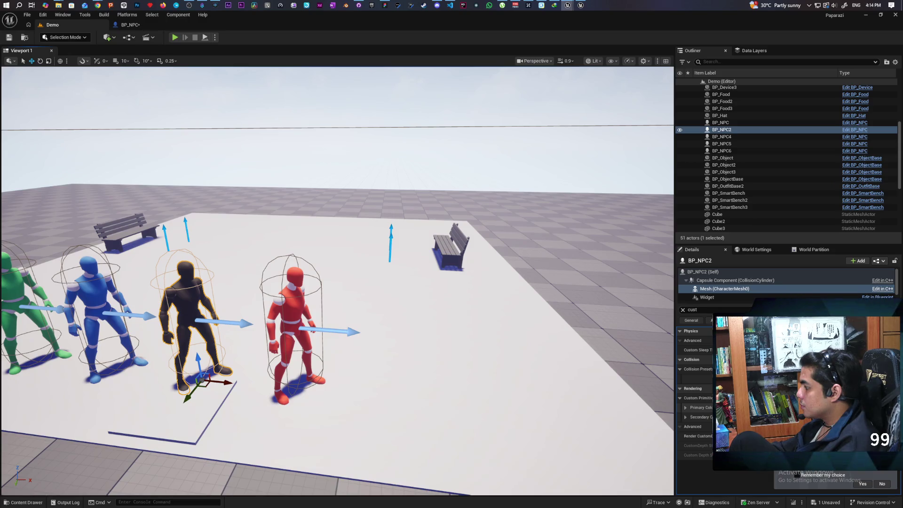
click(776, 407)
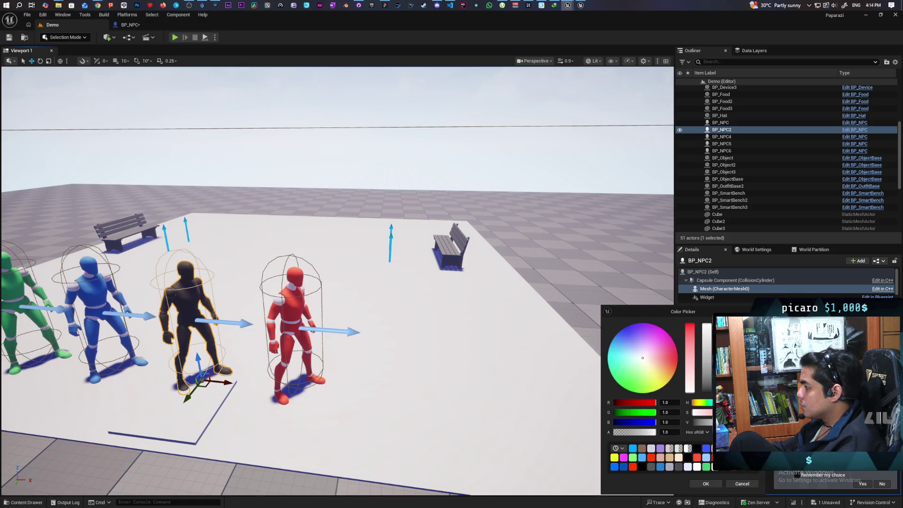
Lighten BP_NPC2's custom primitive colours to pure white (1.0) in the Color Picker.
click(709, 422)
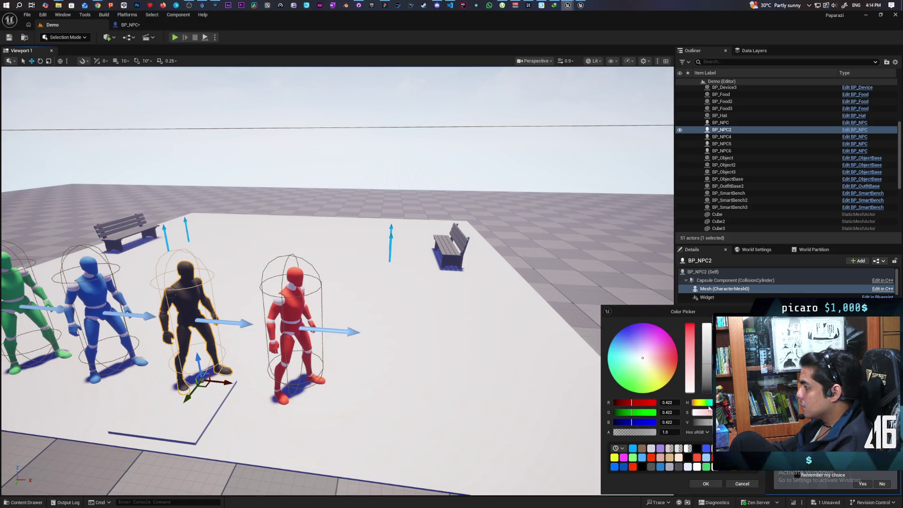
click(705, 484)
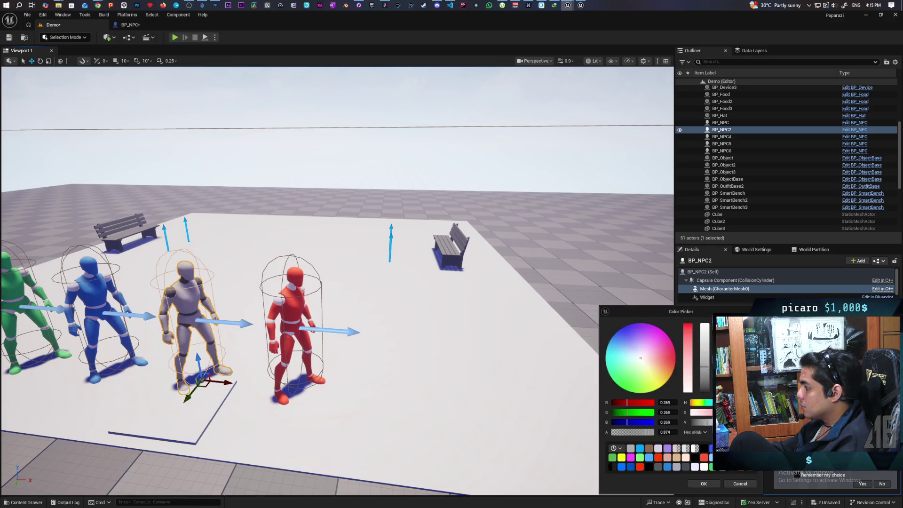
click(775, 417)
click(714, 486)
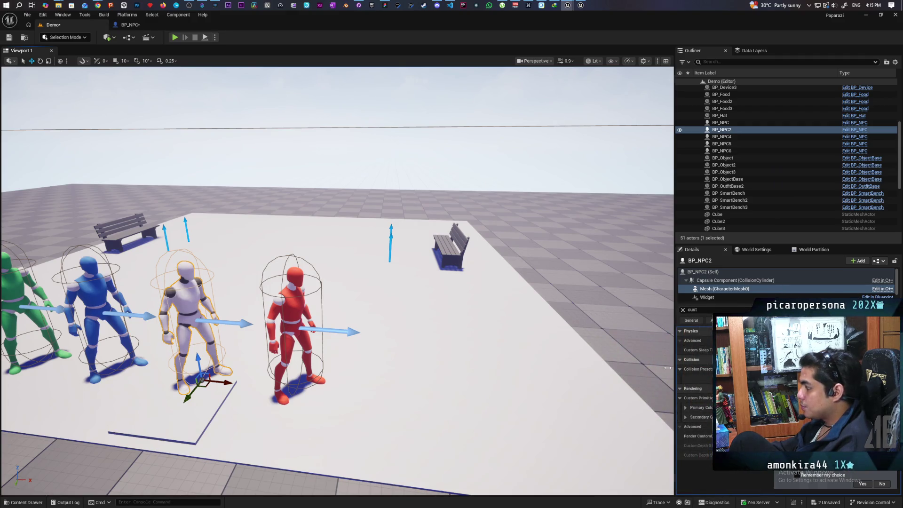
Save the level, then delete the duplicate Widget1 component from the red and green NPCs.
click(8, 37)
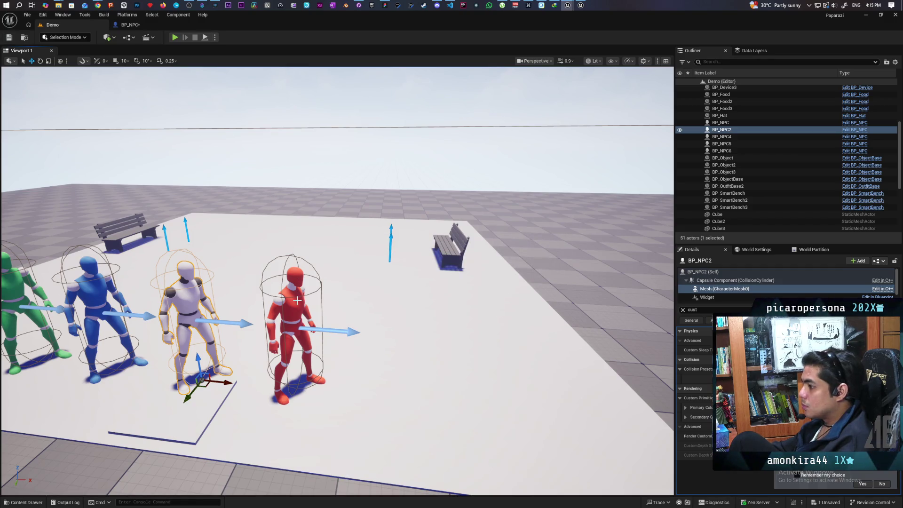
click(296, 289)
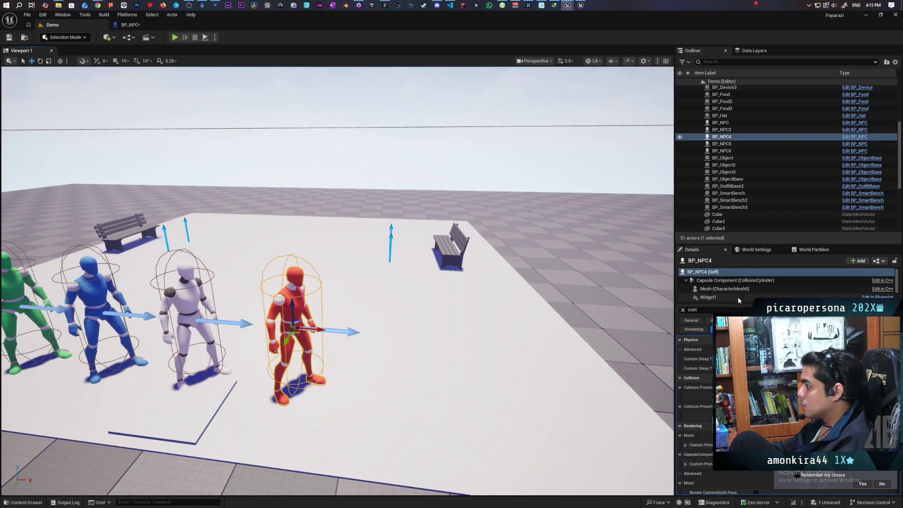
scroll(726, 286, down, 2)
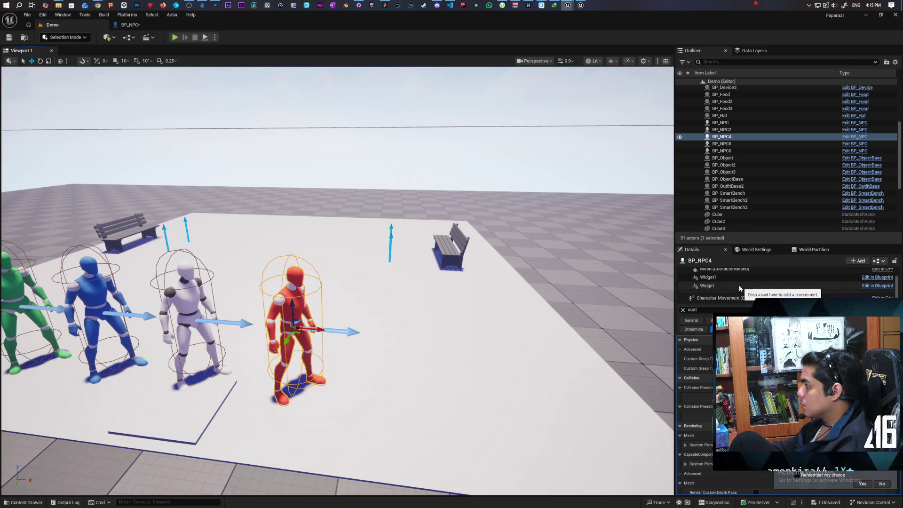
click(713, 279)
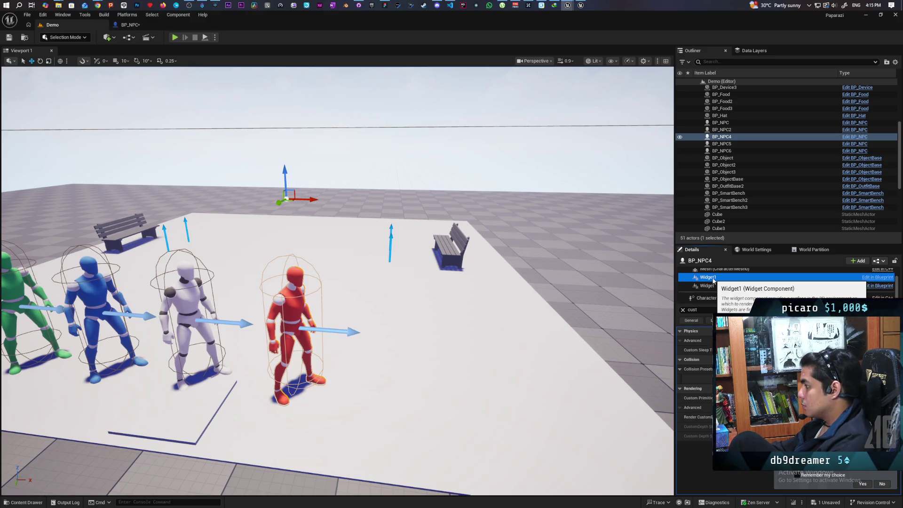
scroll(719, 282, up, 1)
click(721, 278)
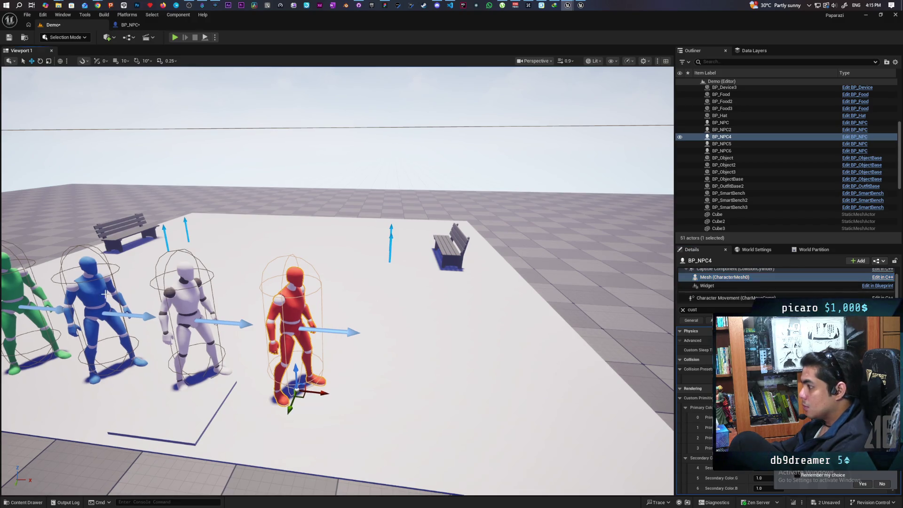
click(105, 294)
click(28, 306)
click(719, 285)
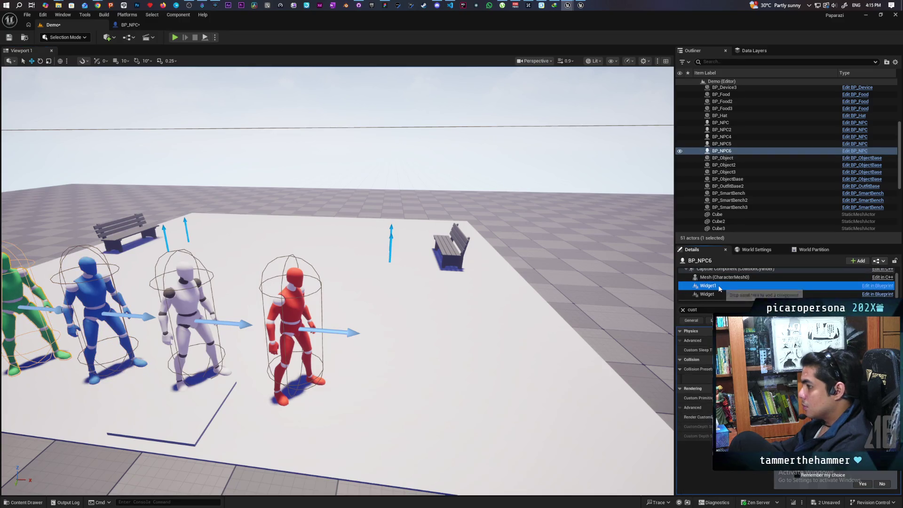
key(Delete)
Save all, then show BP_NPC's Viewport preview with its Widget component selected.
click(8, 38)
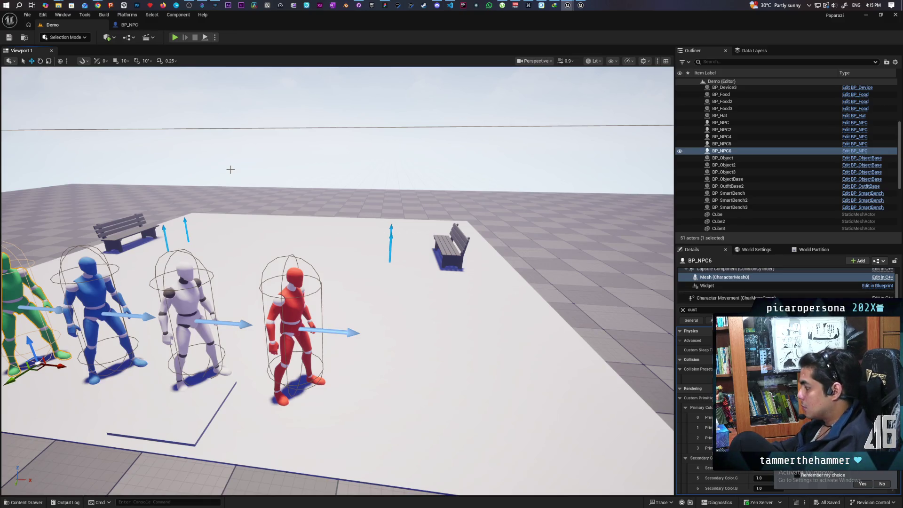
click(131, 25)
click(42, 106)
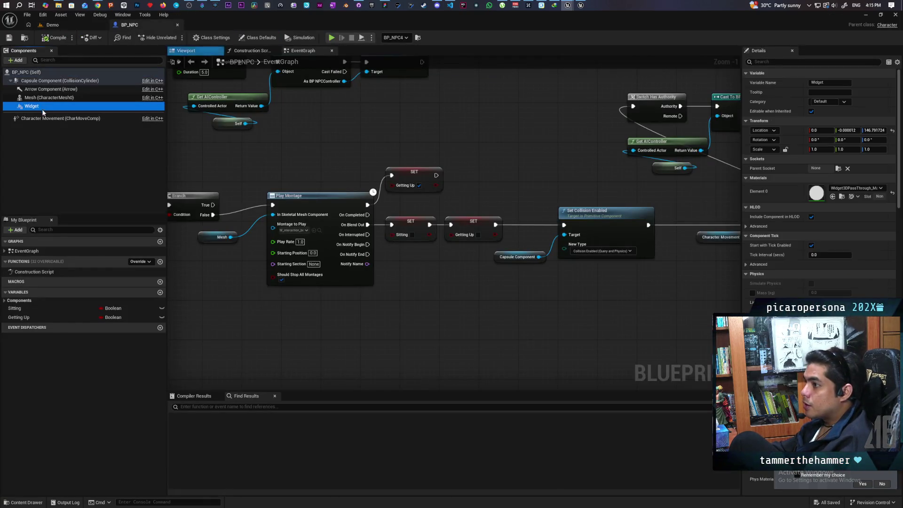
click(197, 51)
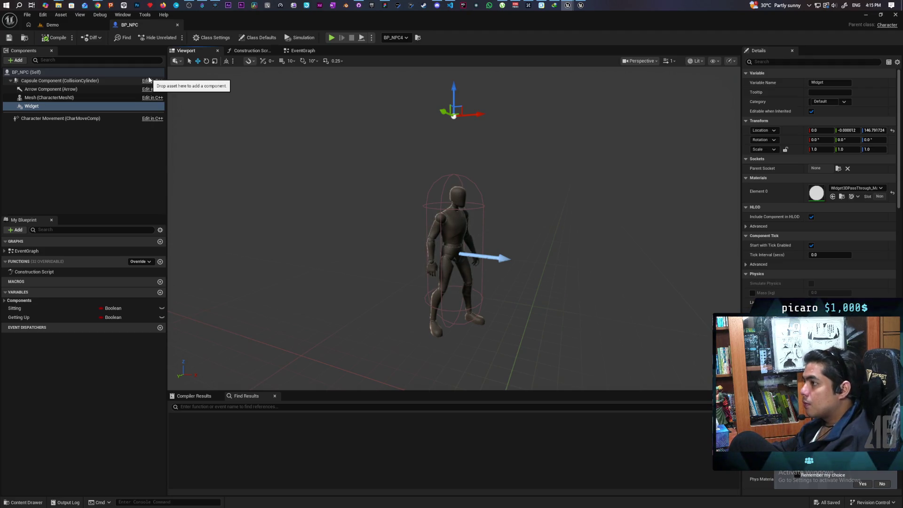
Move the BeginPlay, Switch Has Authority, Create Event and Set Timer nodes higher in the EventGraph.
click(302, 51)
scroll(404, 139, down, 3)
scroll(558, 282, up, 2)
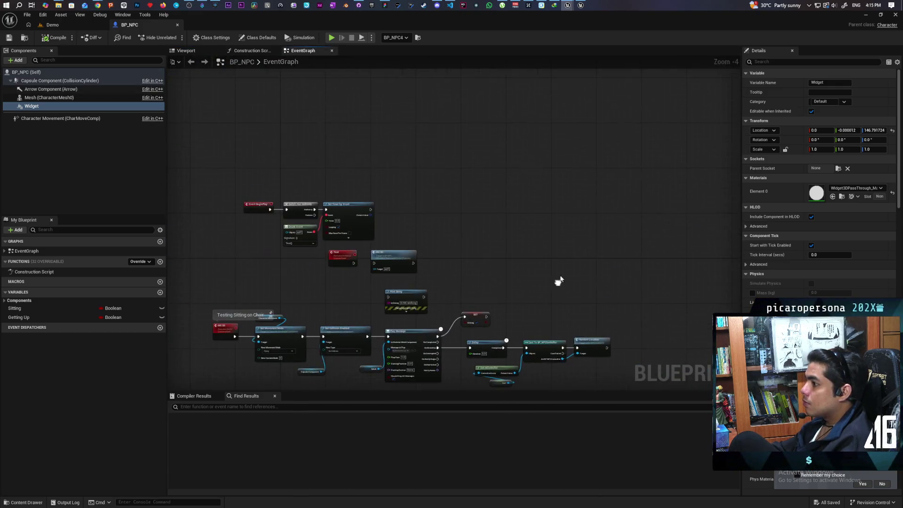
scroll(530, 198, up, 1)
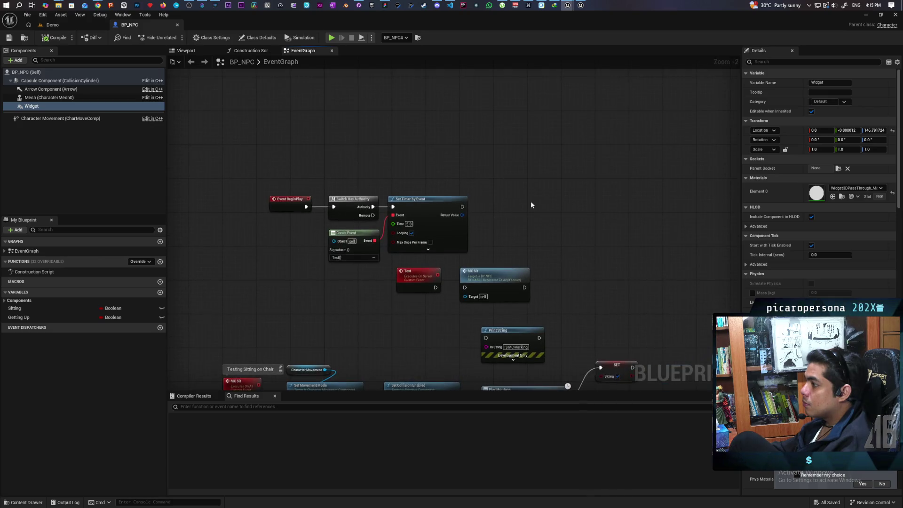
drag(226, 175, 465, 271)
drag(418, 225, 410, 125)
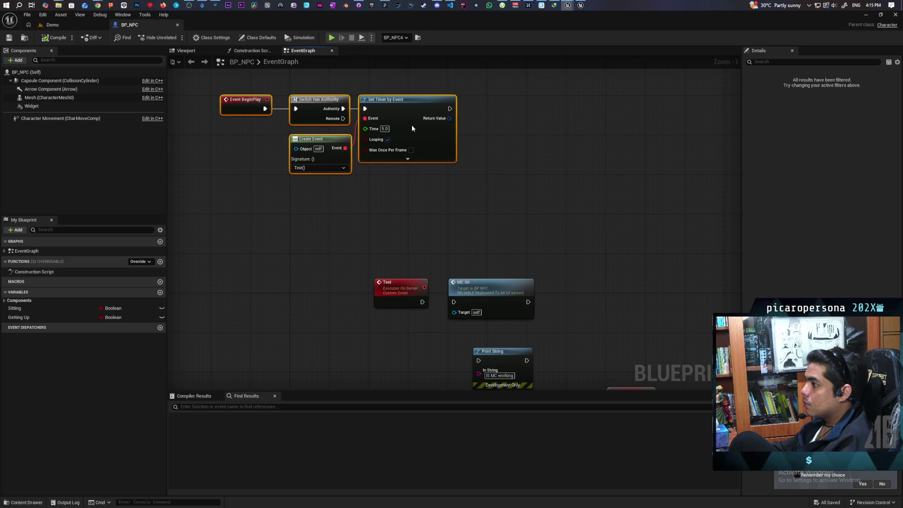
click(408, 200)
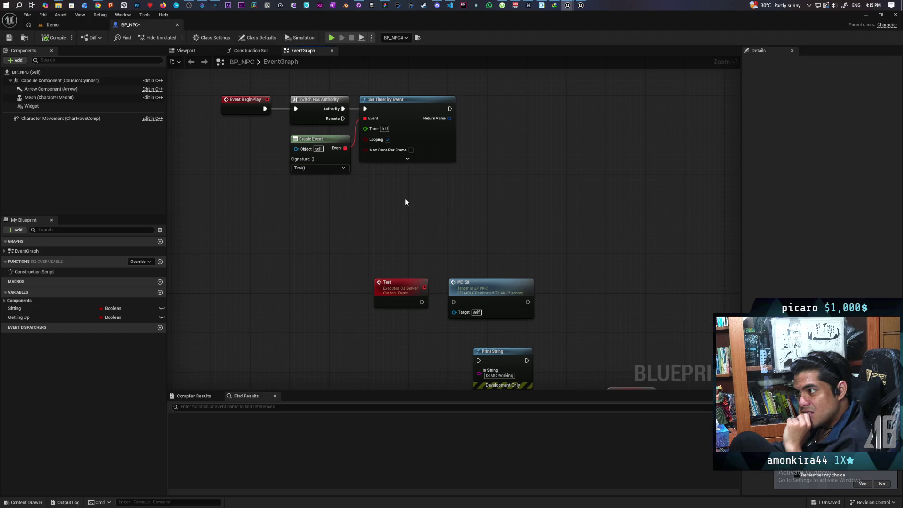
click(59, 106)
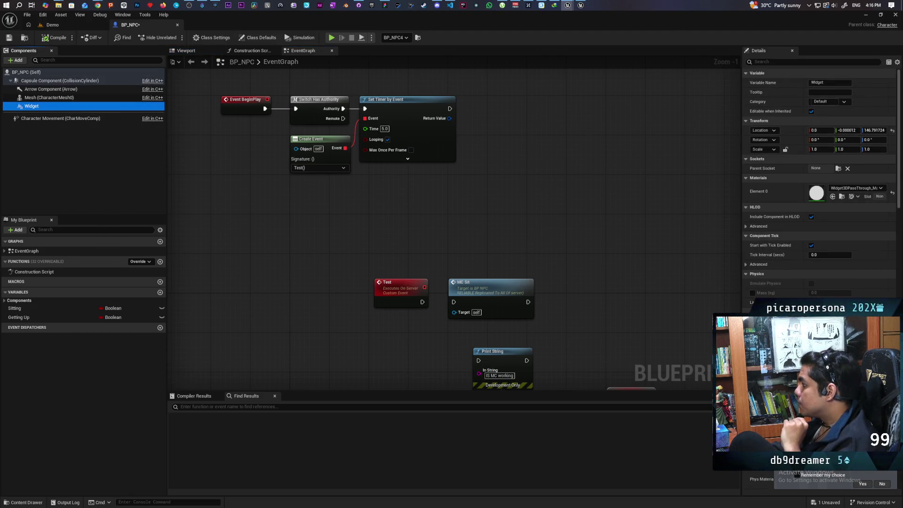
Turn on Component Replicates for BP_NPC's Widget component and compile the Blueprint.
click(770, 62)
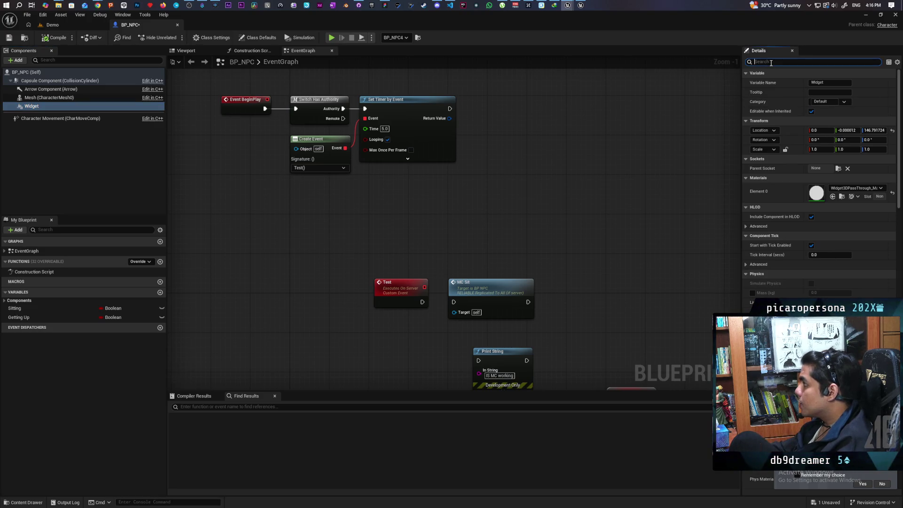
text(repli)
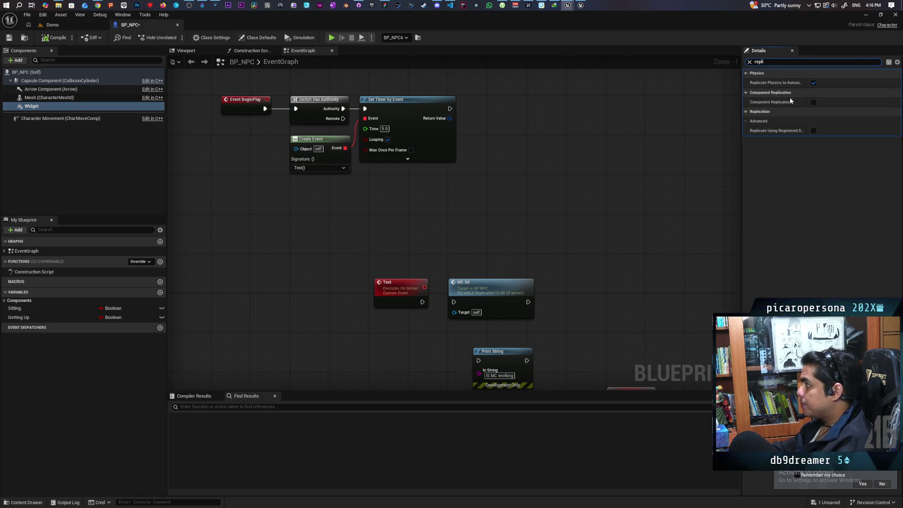
click(813, 102)
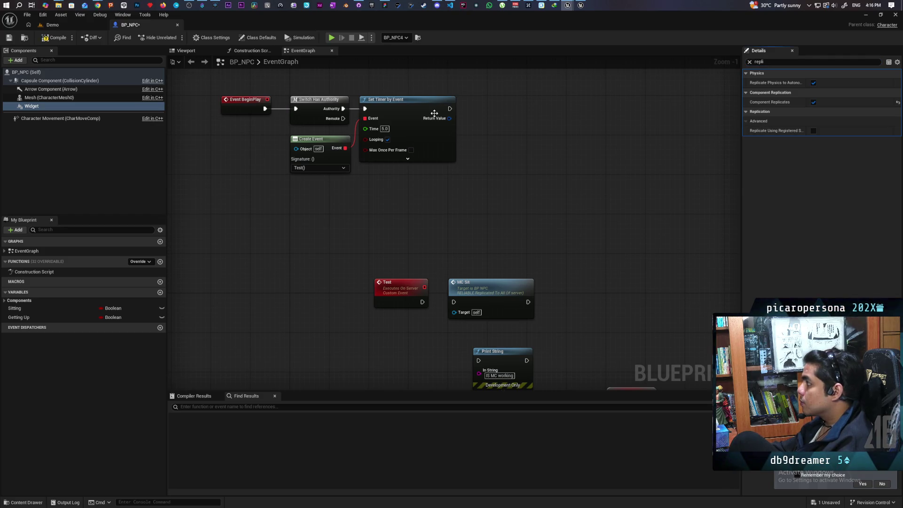
click(55, 38)
click(9, 38)
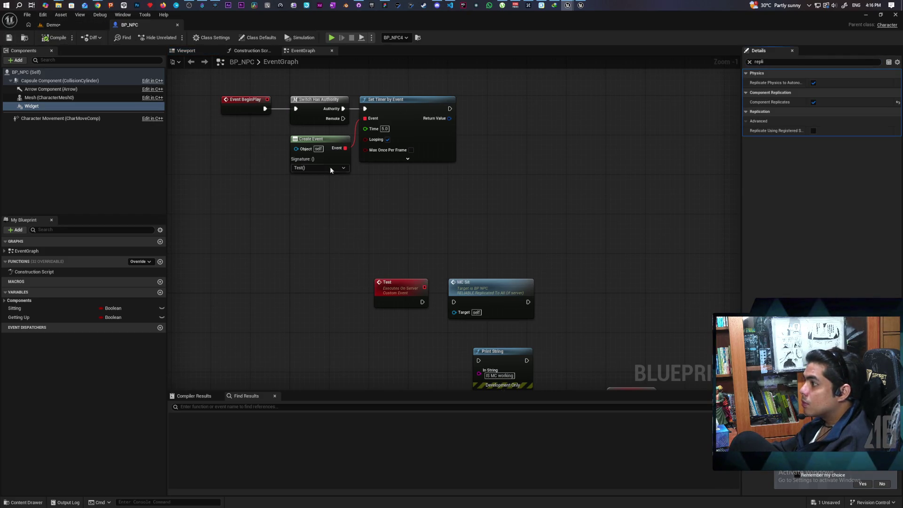
click(750, 63)
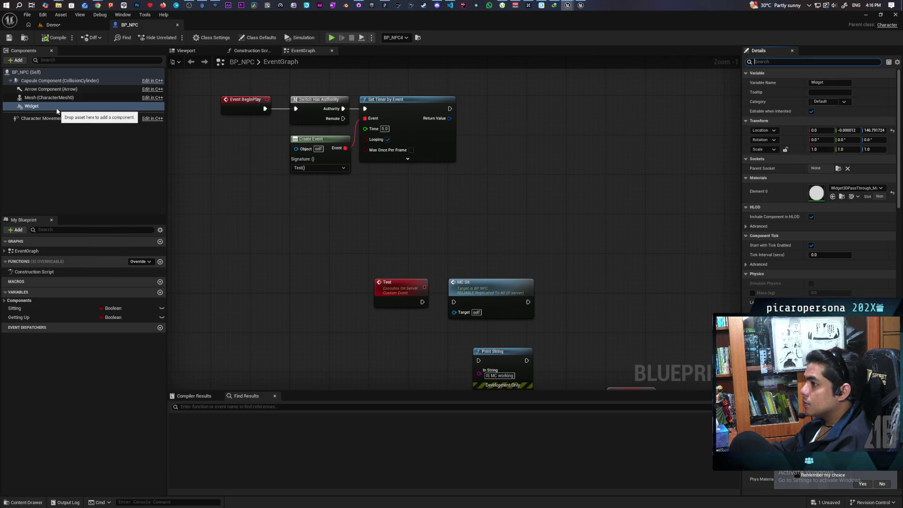
Shift the authority and timer nodes right and pan the graph to bring the MC Sit chain into view.
drag(314, 91, 430, 204)
mouse_move(397, 105)
mouse_down()
mouse_move(569, 100)
mouse_move(570, 108)
mouse_up()
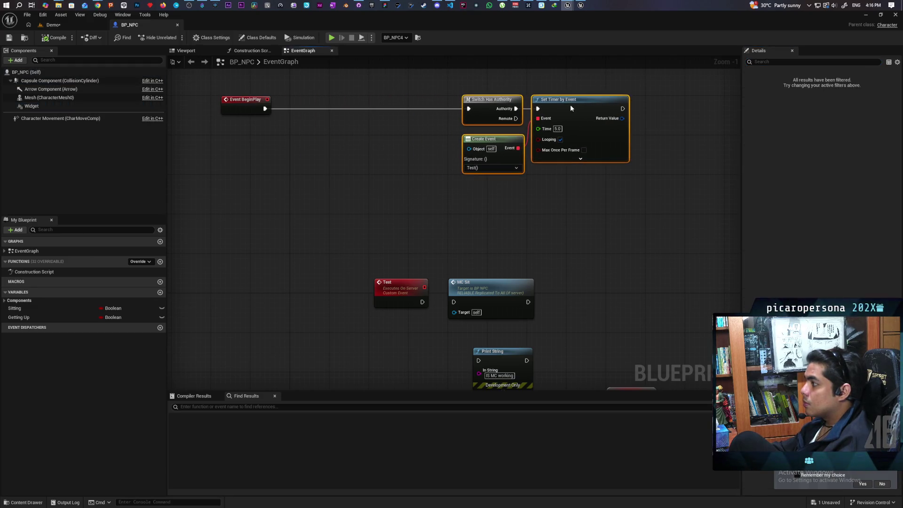
click(358, 160)
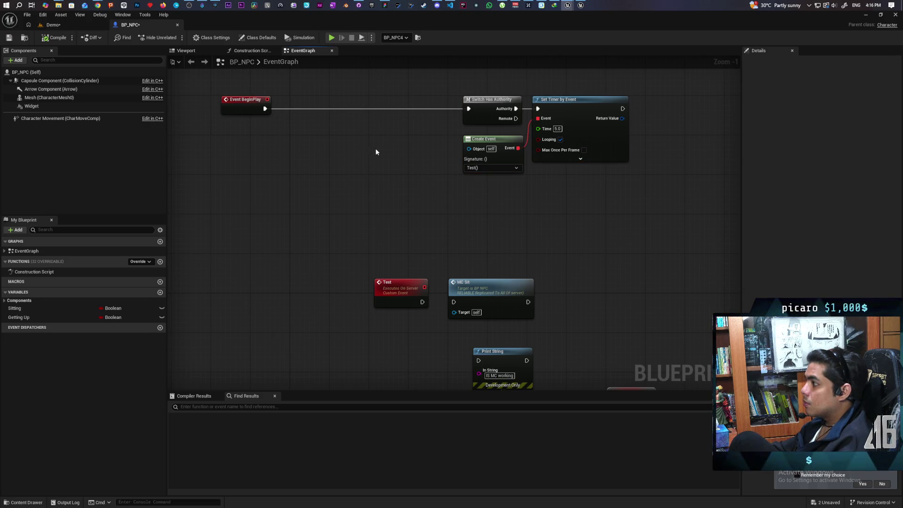
scroll(385, 157, down, 2)
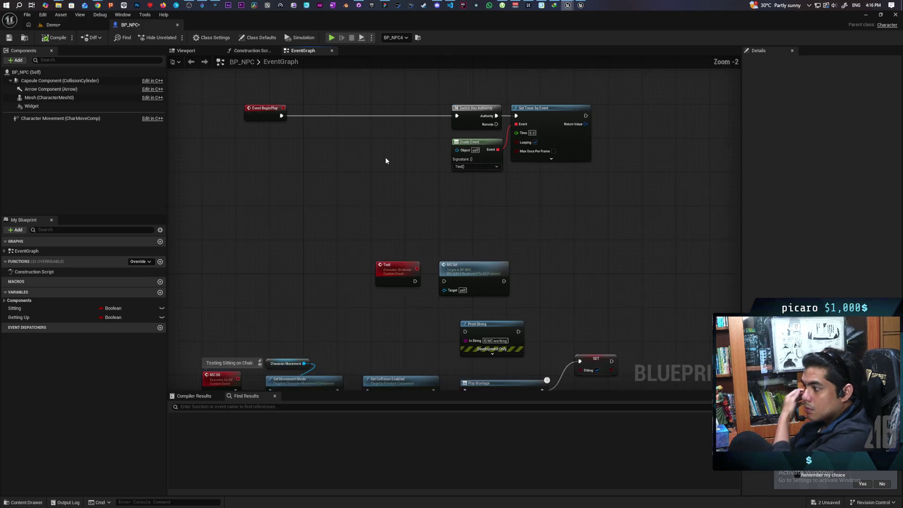
scroll(407, 190, up, 1)
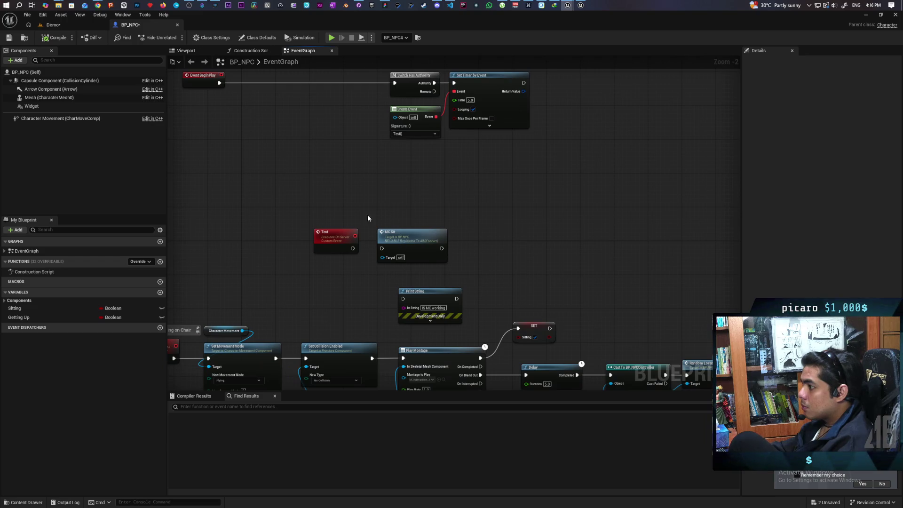
click(379, 231)
click(351, 202)
drag(352, 203, 420, 223)
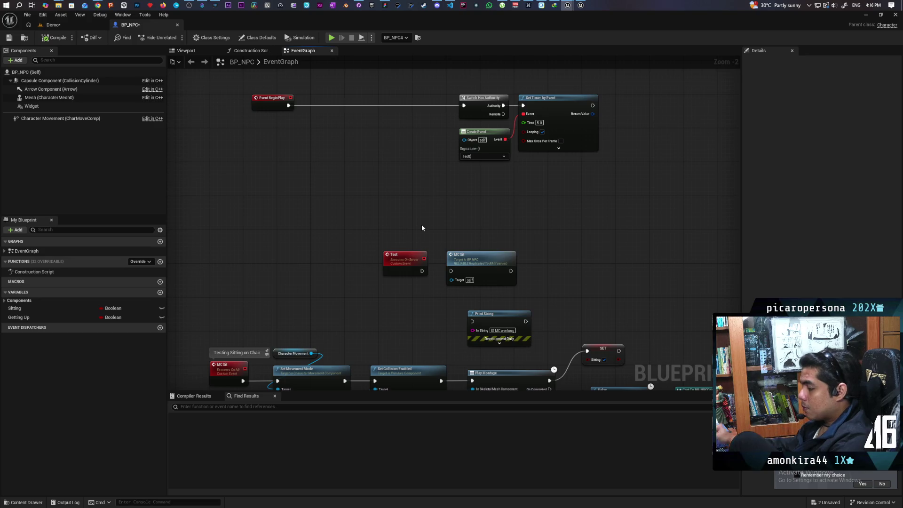
mouse_move(421, 227)
mouse_down()
mouse_move(365, 176)
mouse_move(375, 246)
mouse_move(447, 267)
mouse_move(556, 267)
mouse_move(546, 244)
mouse_up()
drag(396, 245, 387, 306)
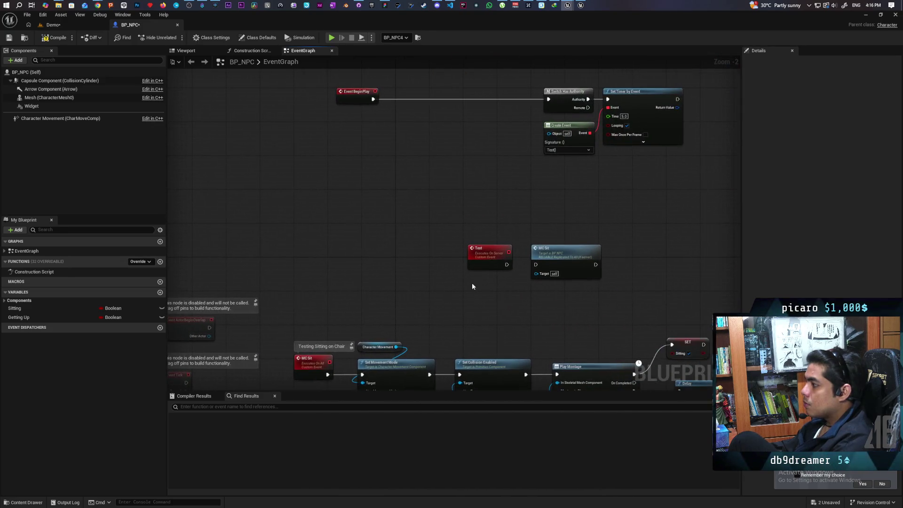
Delete the Test, MC Sit, Switch Has Authority, Create Event and Set Timer nodes.
drag(489, 259, 622, 233)
key(Delete)
drag(500, 264, 611, 197)
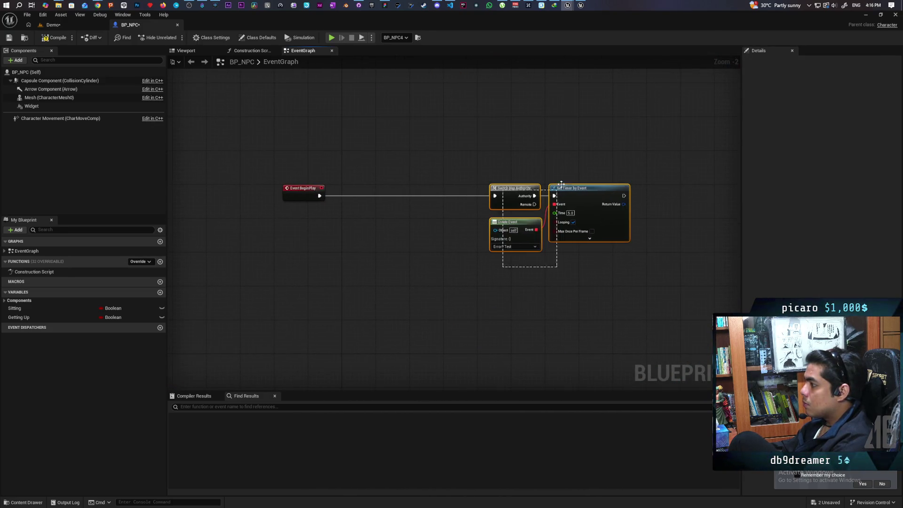
key(Delete)
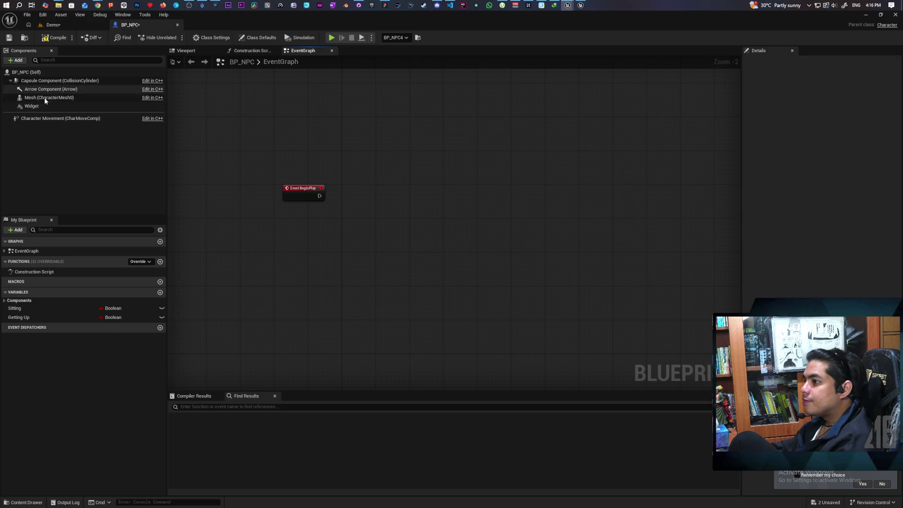
Drag the Widget component into the graph under Event BeginPlay and add a Get Widget node from its pin.
mouse_move(32, 106)
mouse_down()
mouse_move(311, 218)
mouse_move(301, 217)
mouse_up()
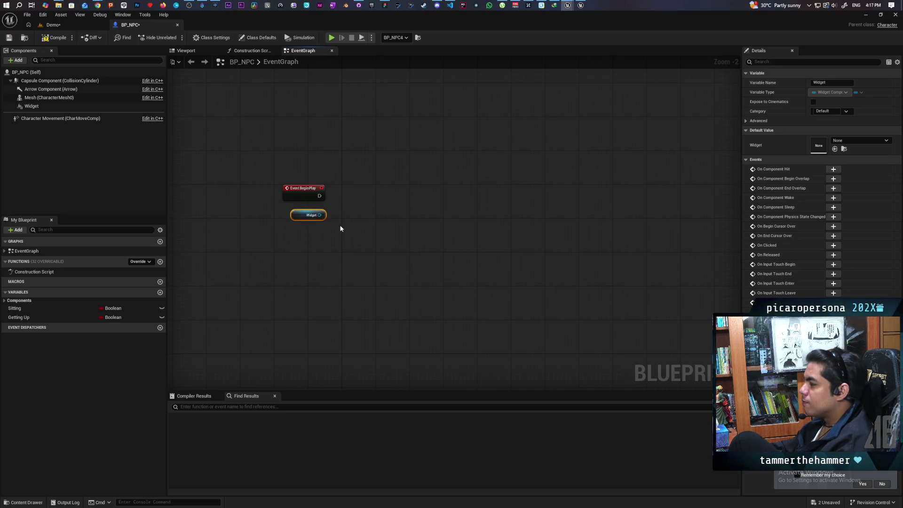
mouse_move(299, 215)
mouse_down()
mouse_move(329, 260)
mouse_move(283, 206)
mouse_move(331, 245)
mouse_up()
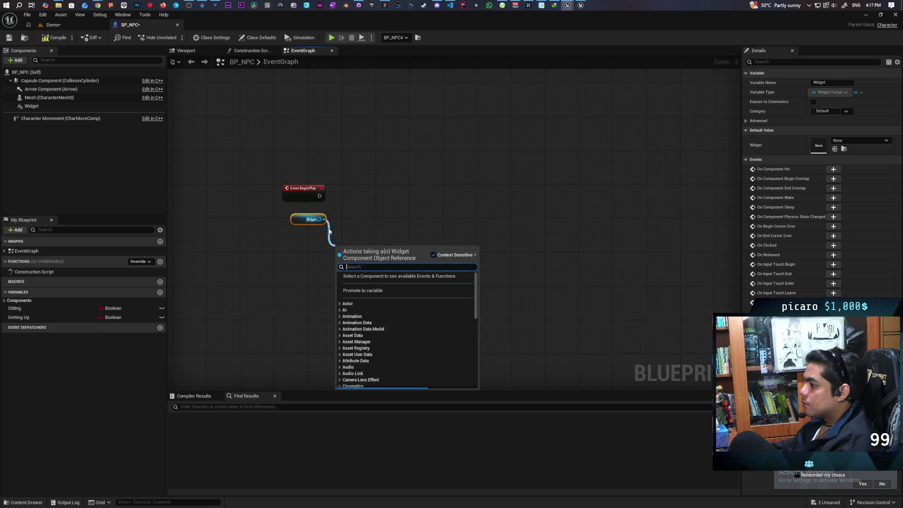
text(get widge)
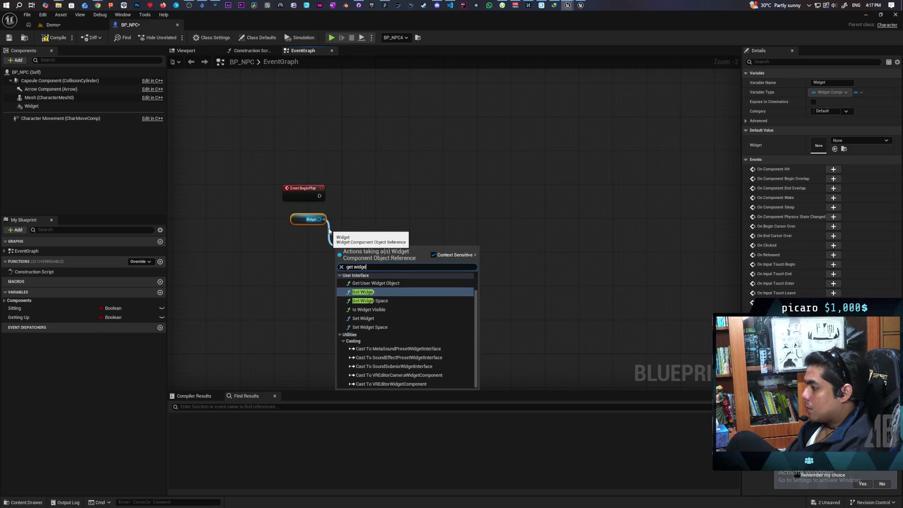
key(Return)
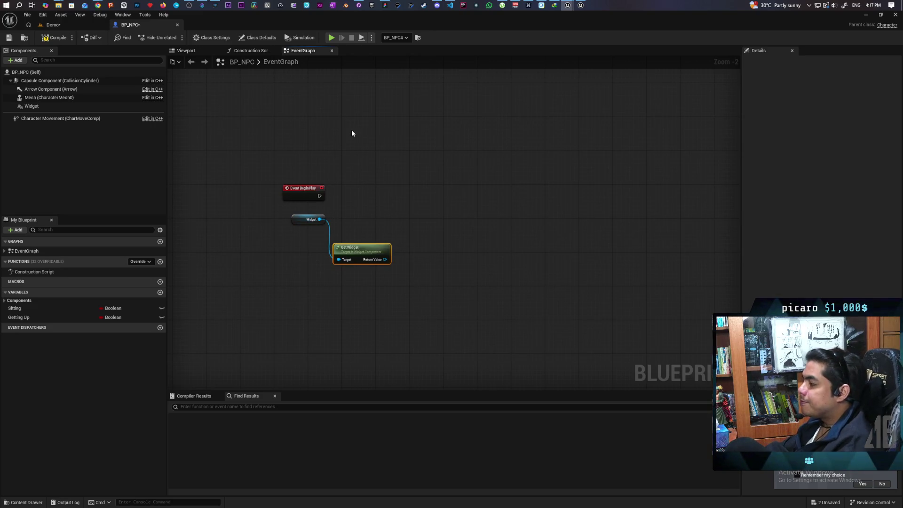
Select the Widget component and scroll through its properties in the Details panel.
click(36, 105)
scroll(789, 245, down, 3)
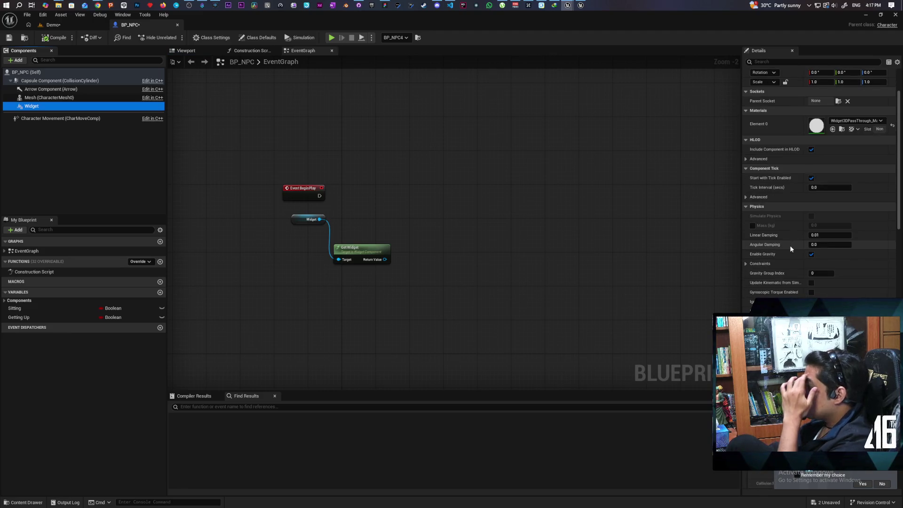
scroll(799, 211, down, 5)
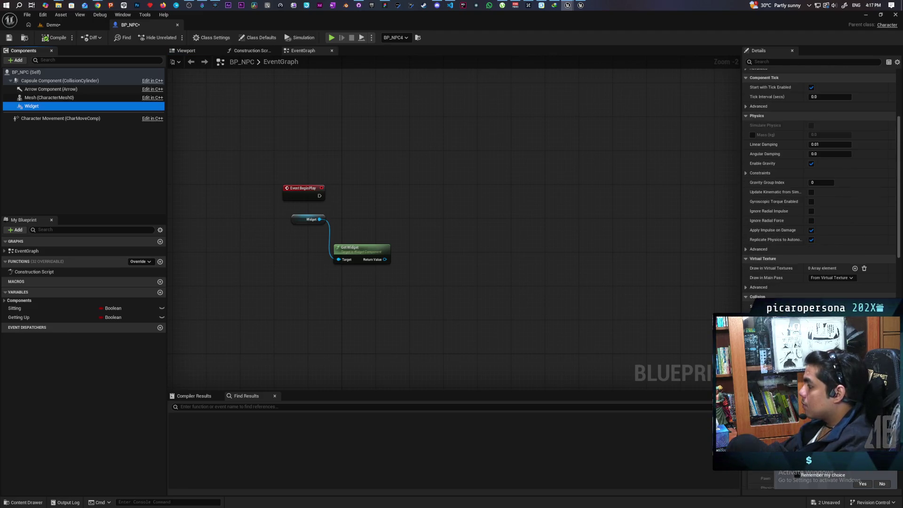
scroll(818, 188, down, 10)
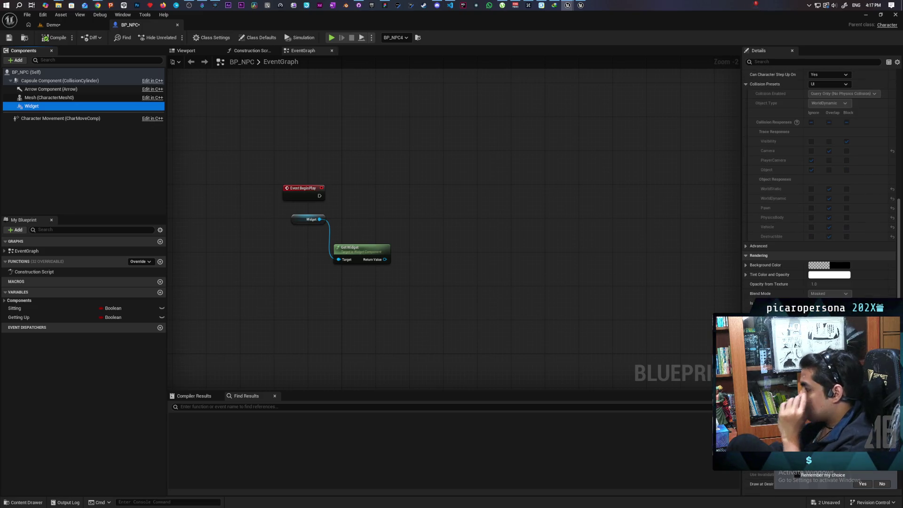
scroll(818, 188, down, 2)
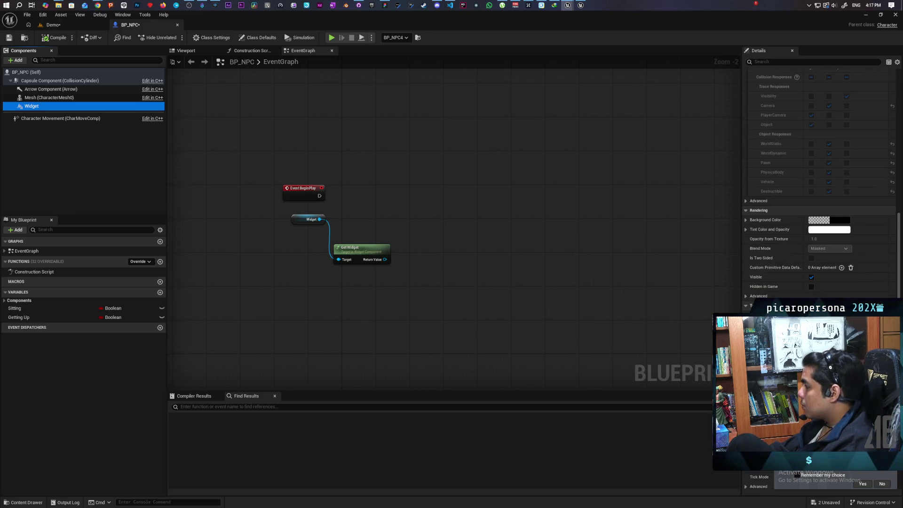
Open WBP_testtext from the Content Drawer, dock its tab beside BP_NPC, then return to BP_NPC.
key(ctrl+space)
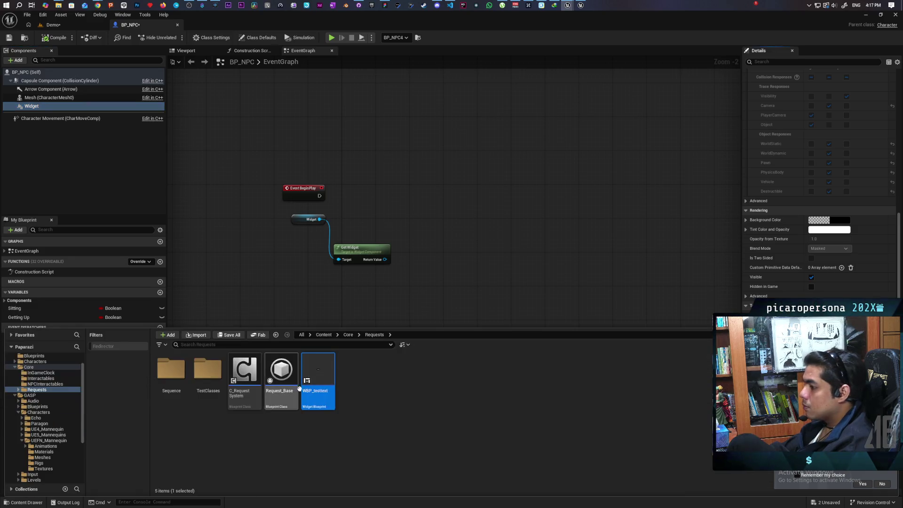
double_click(334, 383)
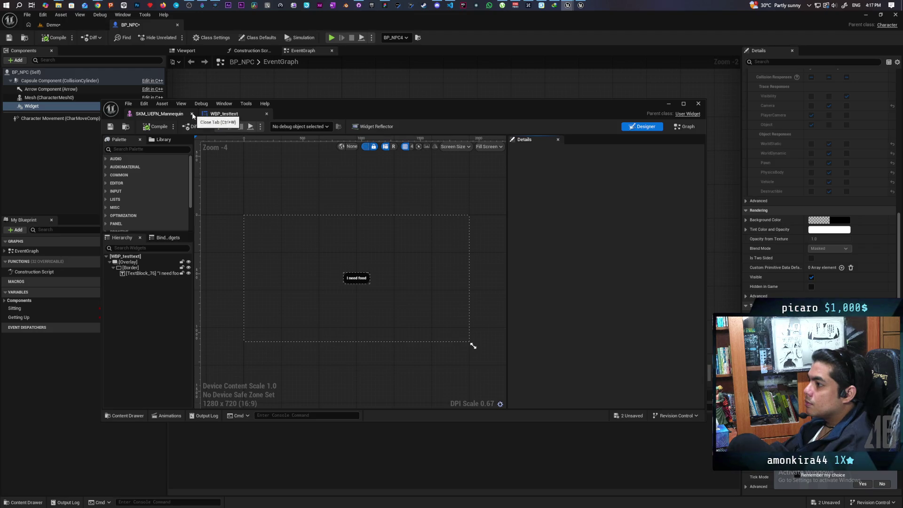
mouse_move(214, 115)
mouse_down()
mouse_move(180, 114)
mouse_move(159, 27)
mouse_up()
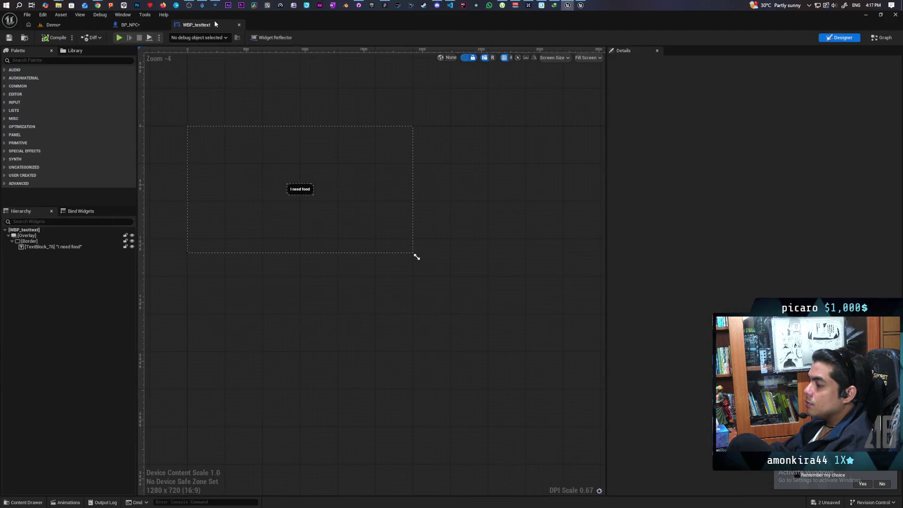
click(153, 24)
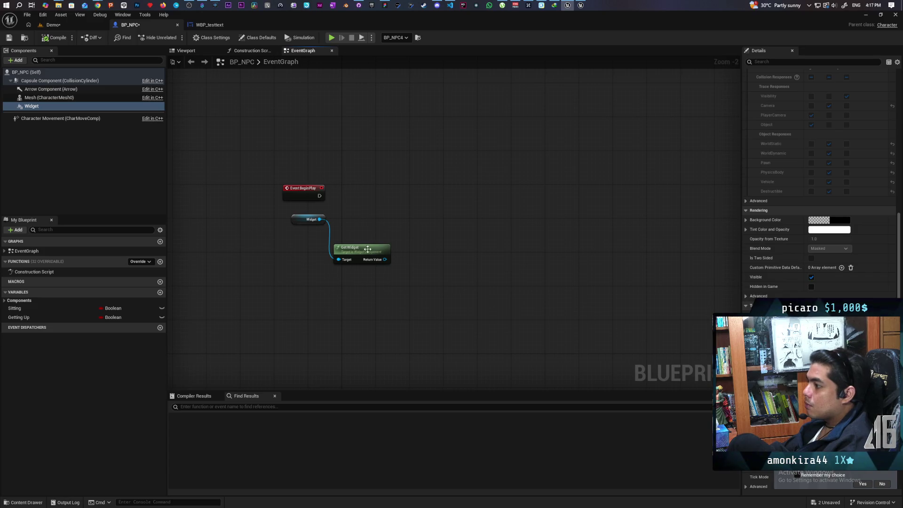
Add a Cast To WBP_testtext node from Get Widget's Return Value, executed on BeginPlay.
drag(408, 234, 406, 219)
text(cast to)
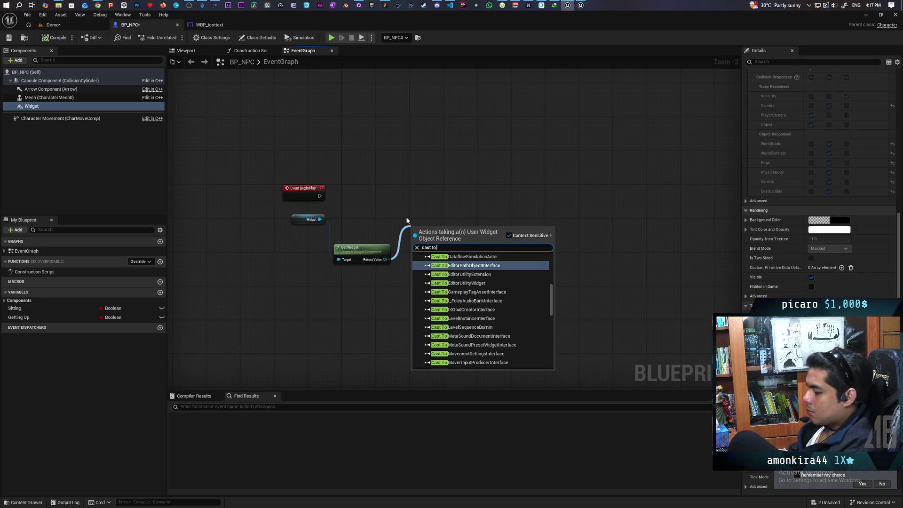
text( wbp)
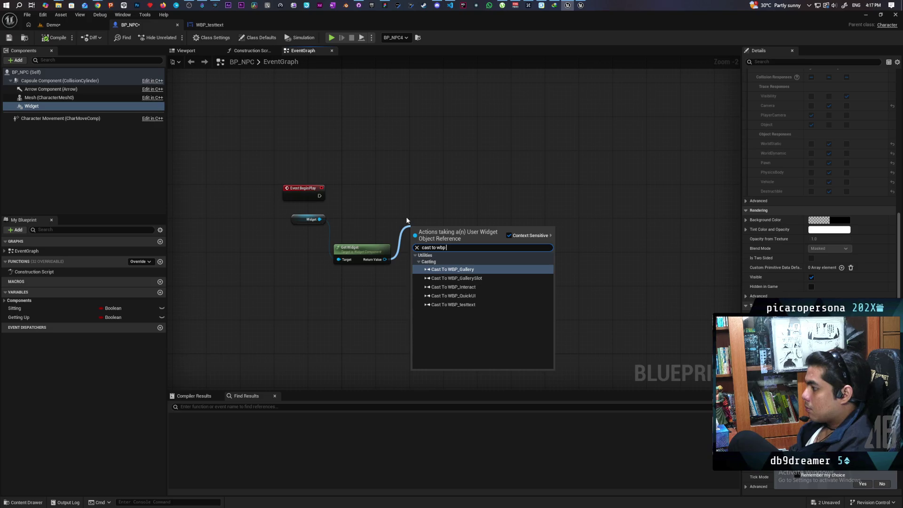
key(Down)
key(Down)
key(Down)
key(Return)
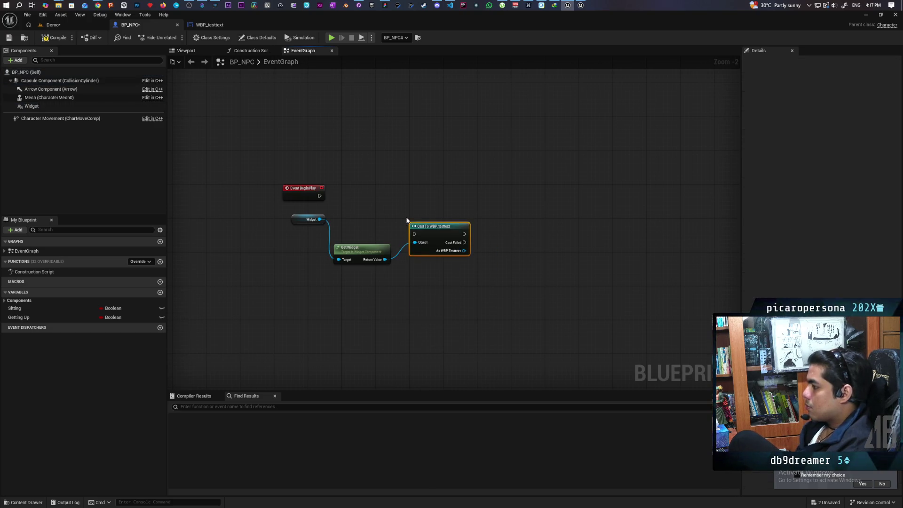
drag(432, 240, 402, 202)
mouse_move(320, 196)
mouse_down()
mouse_move(404, 195)
mouse_move(472, 219)
mouse_up()
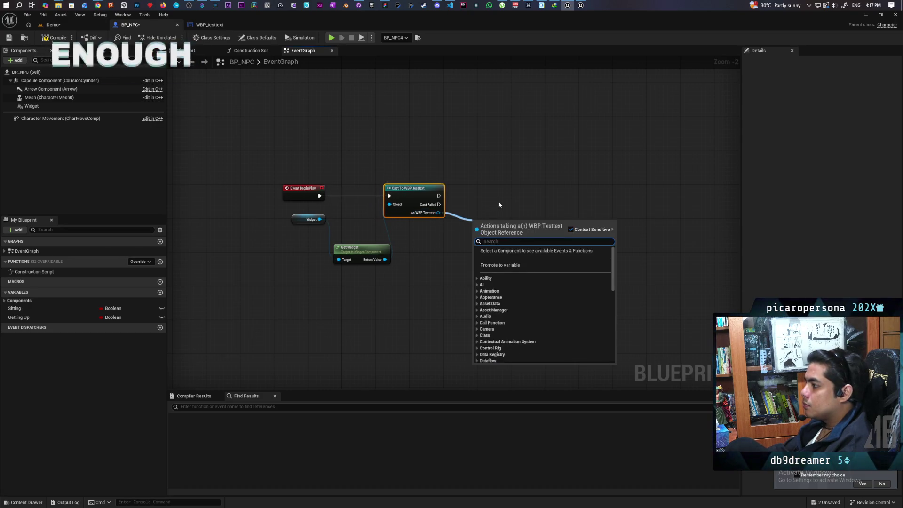
Promote the cast output to a new As WBP Testtext variable, then compile and save all.
click(499, 265)
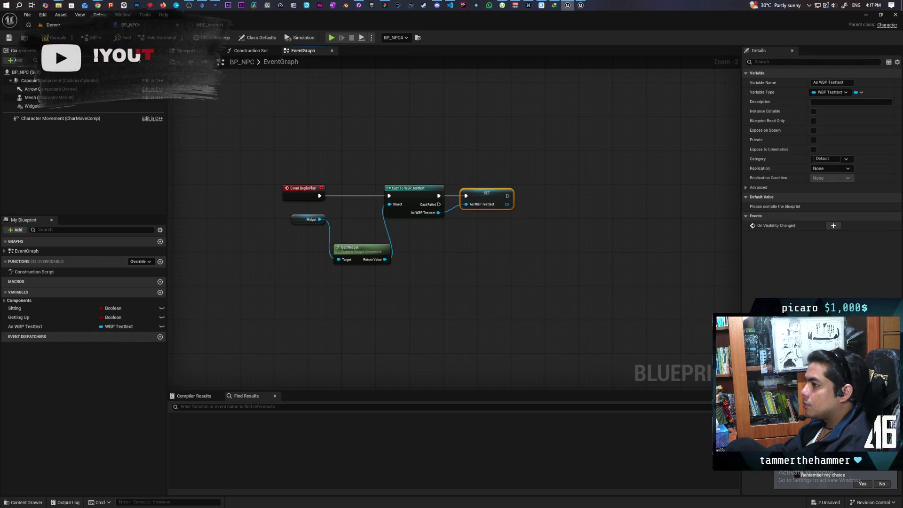
key(ctrl+s)
key(ctrl+shift+s)
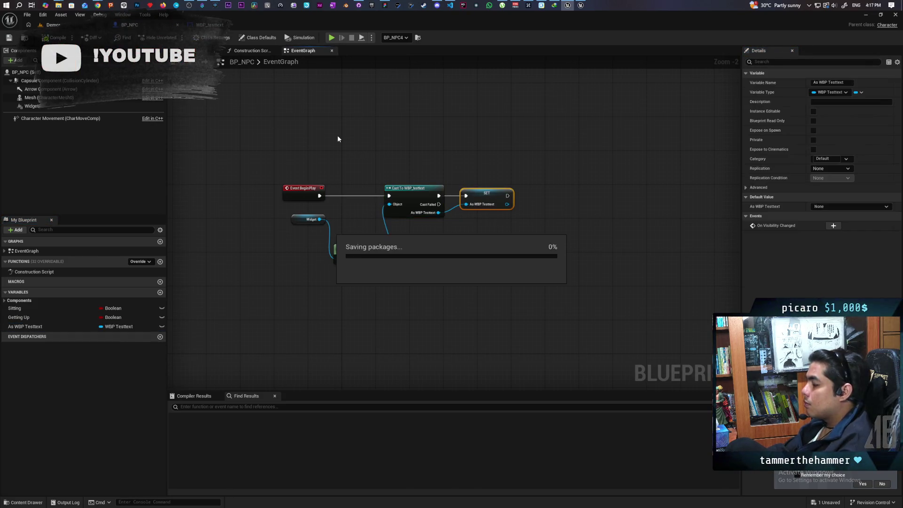
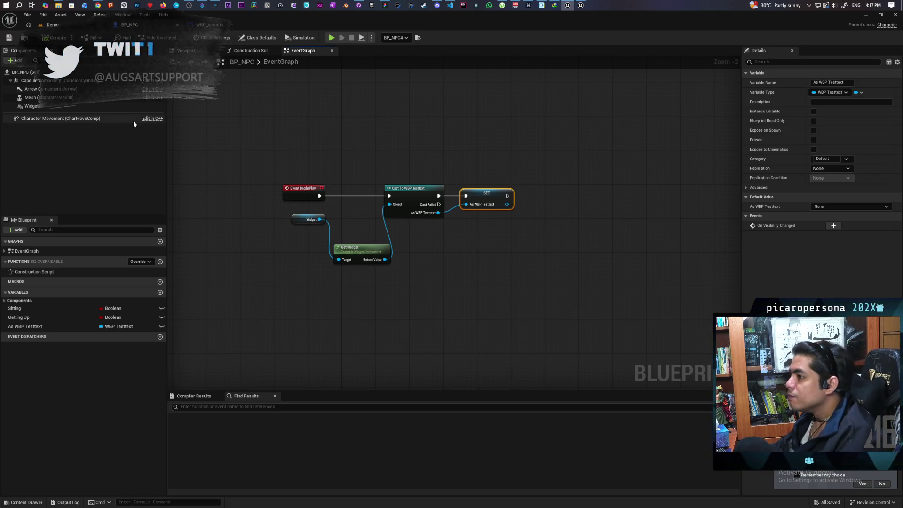
Filter the NPC Widget component's Details by 'vi' to reach its visibility settings.
click(33, 107)
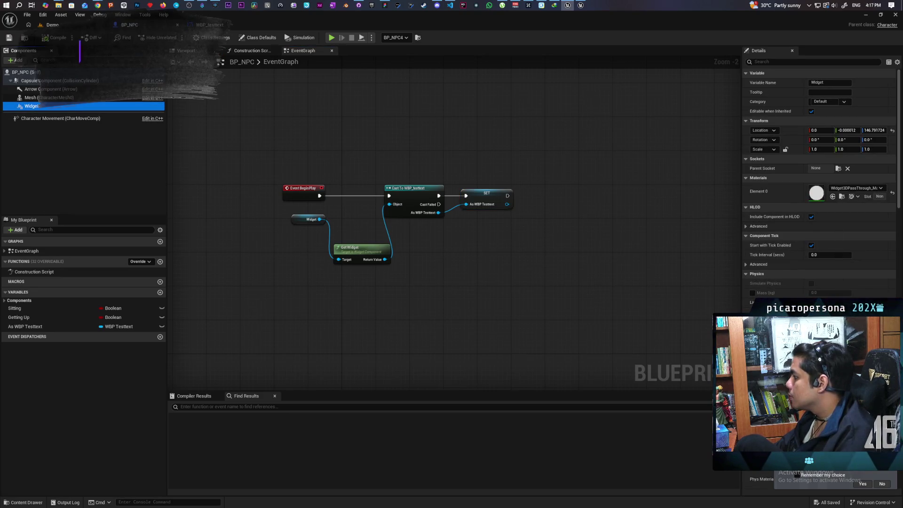
click(761, 63)
text(vi)
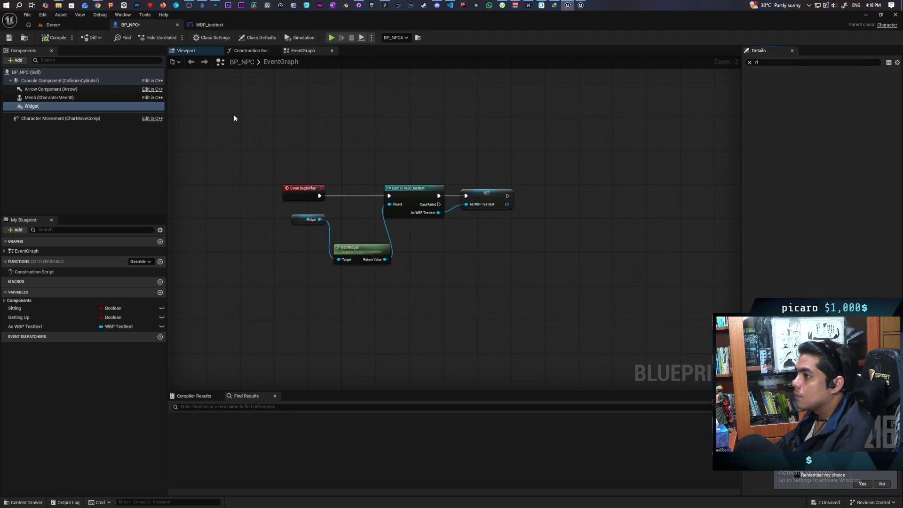
Save BP_NPC and switch to the WBP_testtext widget showing the 'I need food' text.
key(ctrl+shift+s)
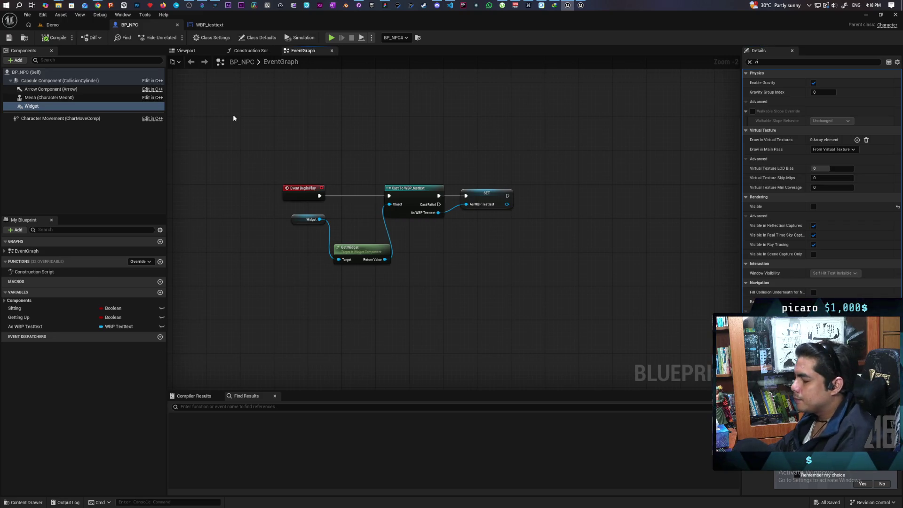
mouse_move(282, 165)
mouse_down()
mouse_move(510, 320)
mouse_move(495, 279)
mouse_up()
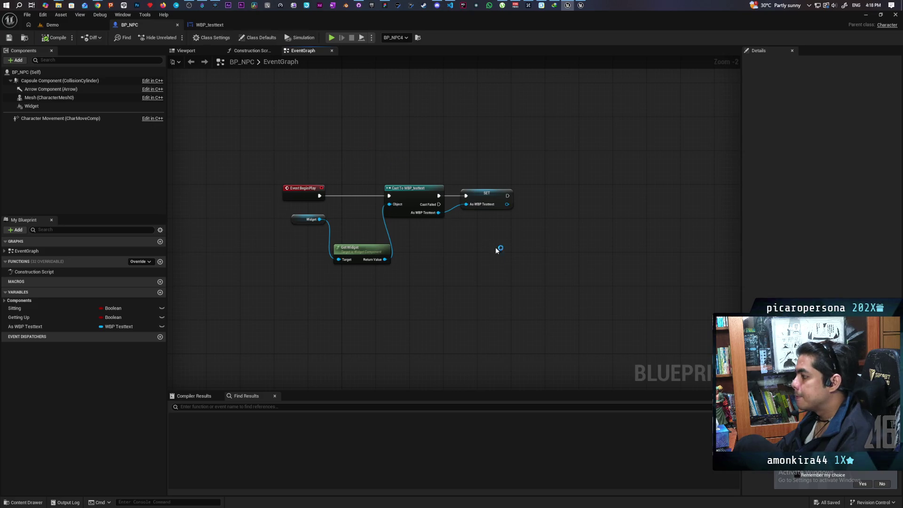
click(217, 26)
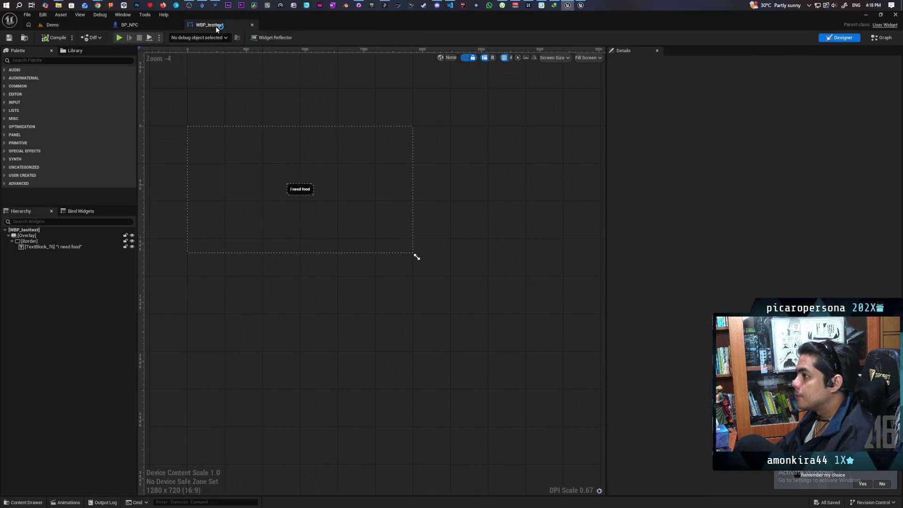
In the widget's event graph, rename the Test Complete custom event to 'Set Text'.
click(881, 37)
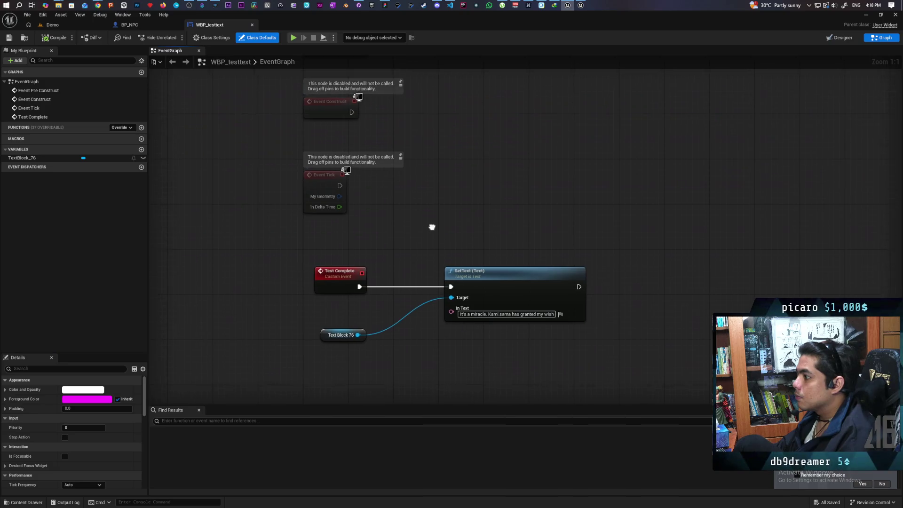
drag(313, 262, 460, 343)
mouse_move(468, 258)
mouse_down()
mouse_move(417, 299)
mouse_move(423, 379)
mouse_move(432, 354)
mouse_up()
scroll(431, 306, down, 2)
scroll(431, 306, up, 2)
click(376, 242)
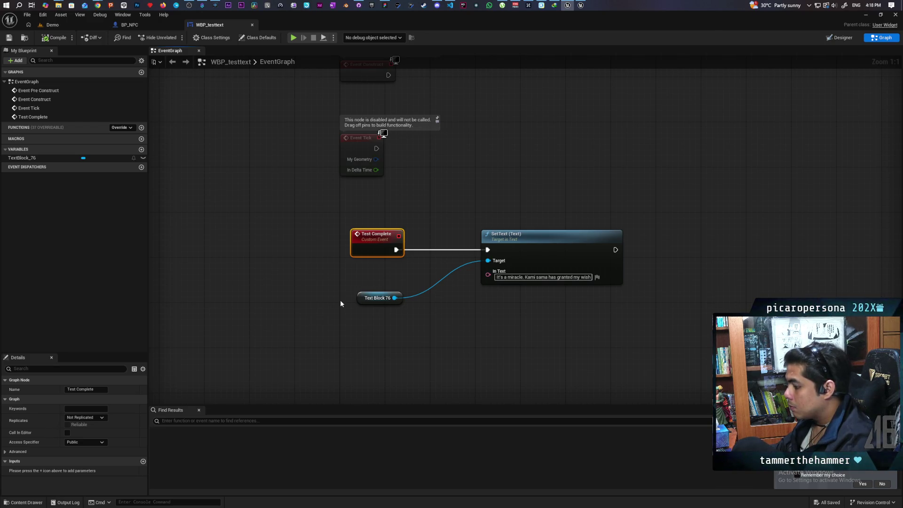
key(F2)
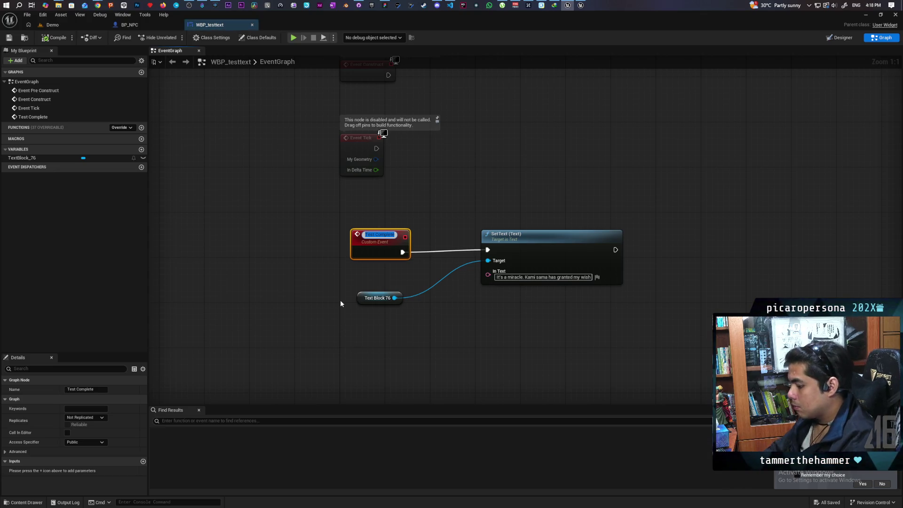
text(Set Text)
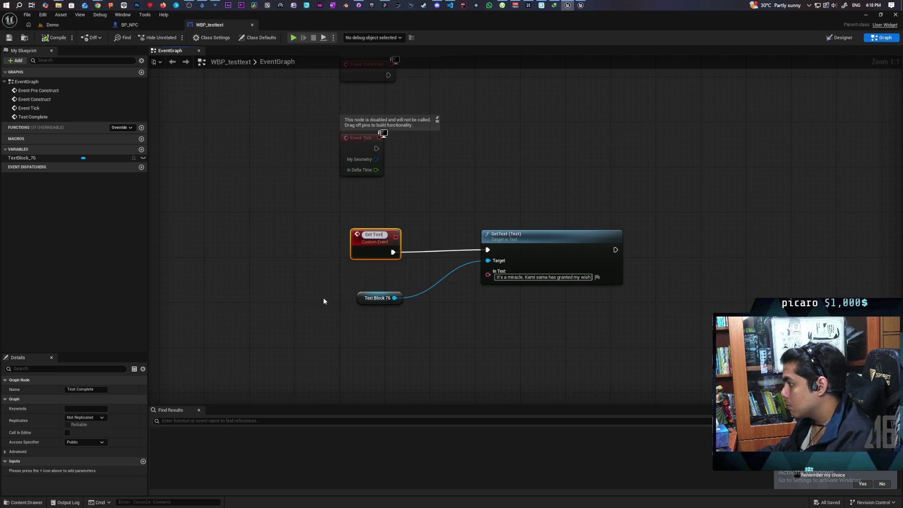
click(323, 297)
Save WBP_testtext and return to BP_NPC's event graph.
mouse_move(488, 274)
mouse_down()
mouse_move(450, 291)
mouse_move(376, 277)
mouse_move(379, 255)
mouse_up()
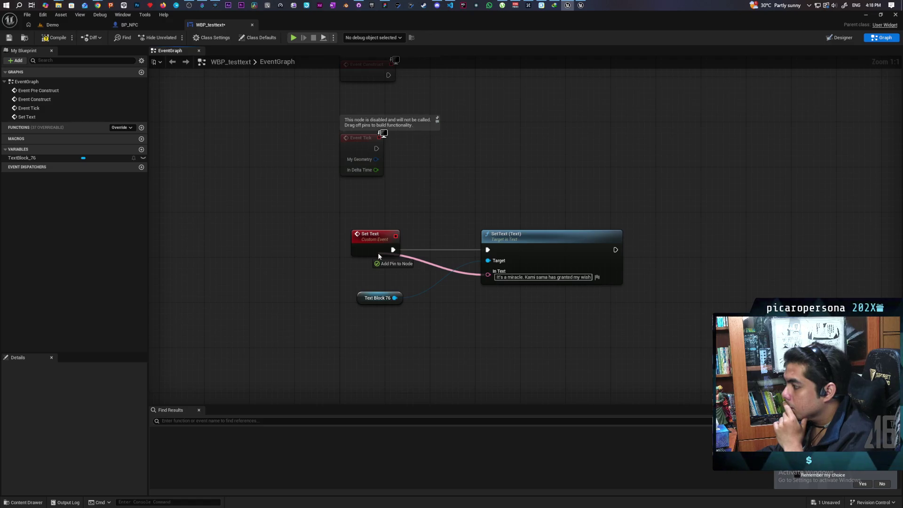
mouse_move(377, 253)
mouse_down()
mouse_move(444, 312)
mouse_move(460, 342)
mouse_up()
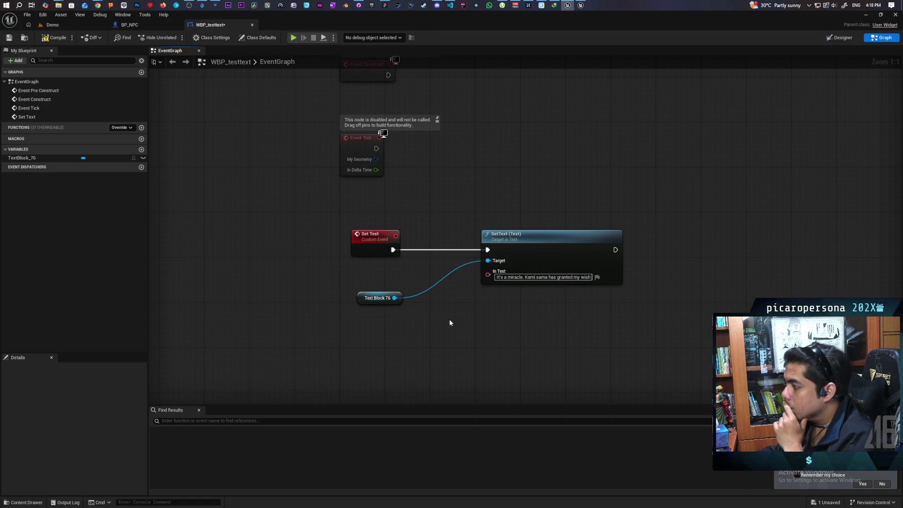
key(ctrl+s)
click(141, 24)
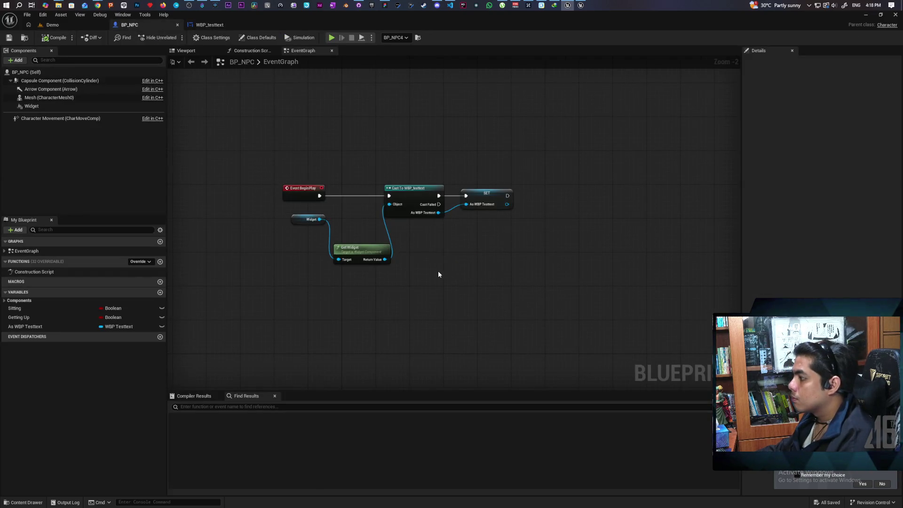
Review BP_NPC's class default replication settings by filtering Details for 'repli', then clear the filter.
scroll(278, 160, down, 2)
mouse_move(278, 160)
mouse_down()
mouse_move(421, 230)
mouse_move(417, 258)
mouse_move(393, 137)
mouse_move(423, 71)
mouse_move(426, 159)
mouse_move(421, 151)
mouse_move(417, 174)
mouse_move(417, 165)
mouse_up()
drag(358, 231, 368, 263)
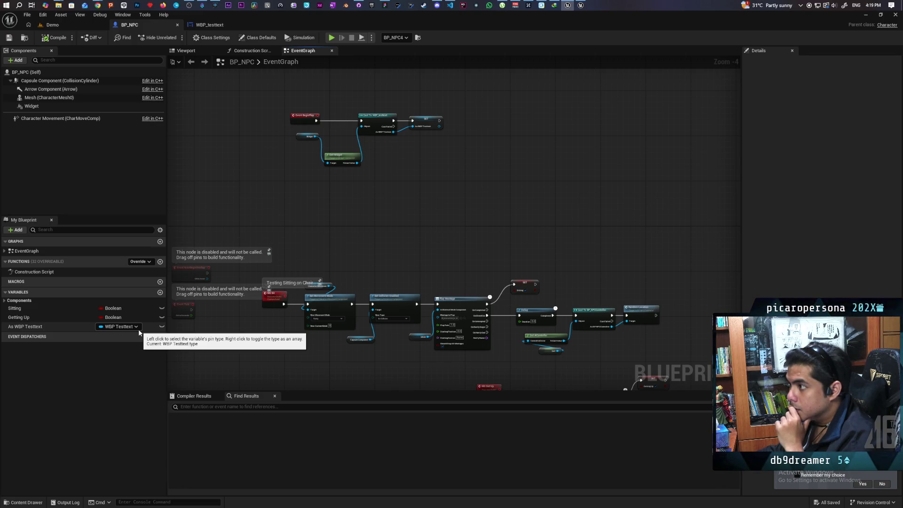
click(33, 72)
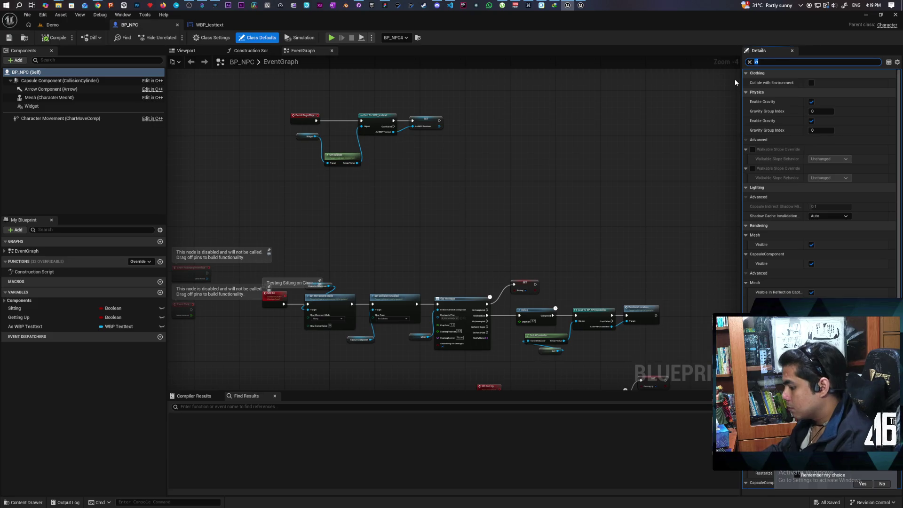
text(repli)
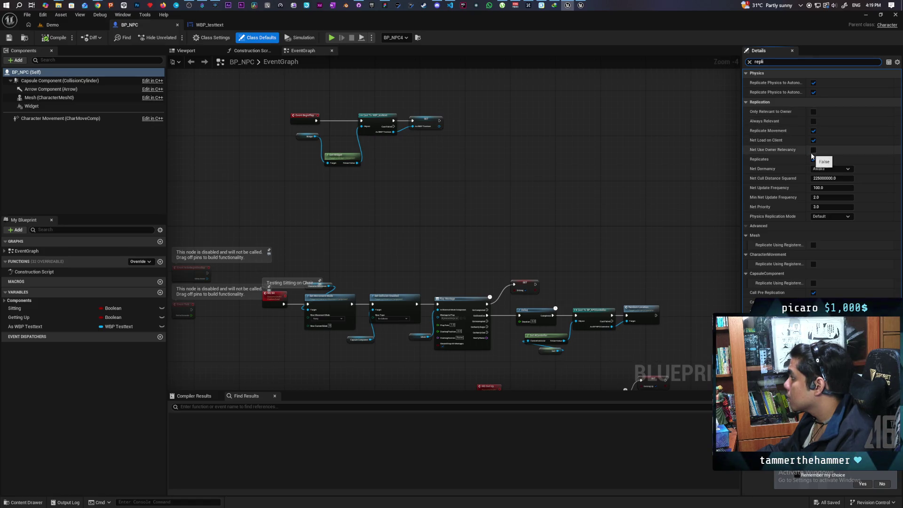
click(749, 61)
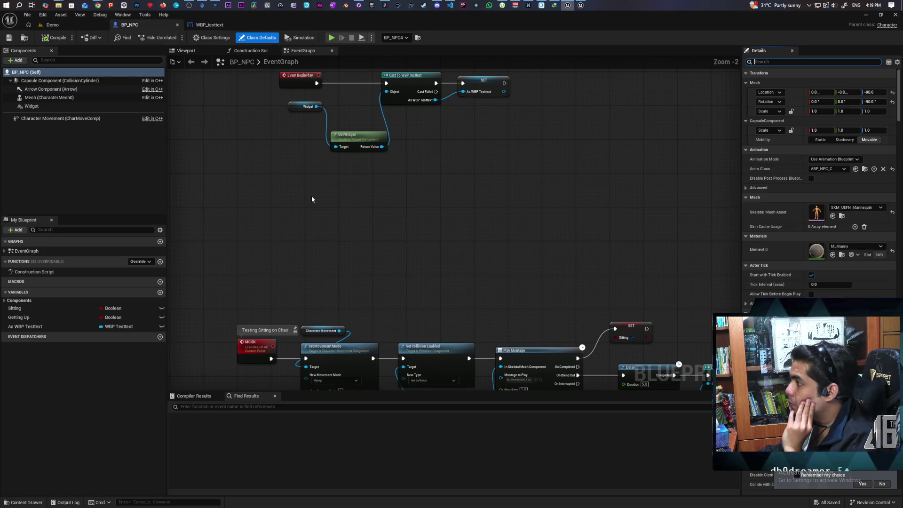
scroll(311, 216, up, 2)
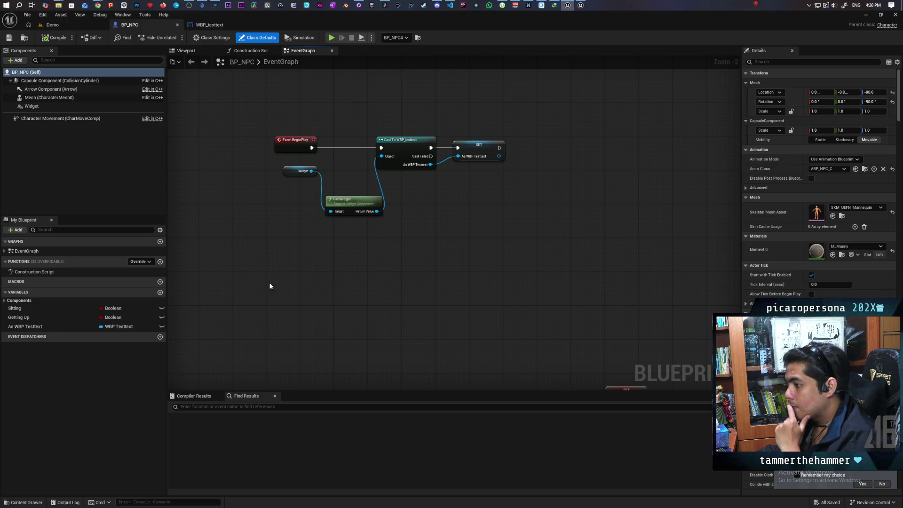
Add a Text-type variable named Text to BP_NPC, then compile and save.
click(159, 293)
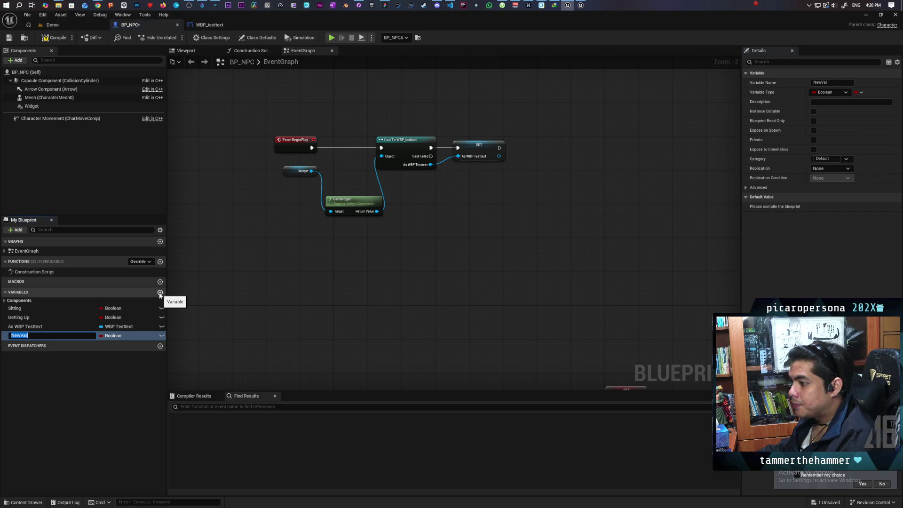
text(Text)
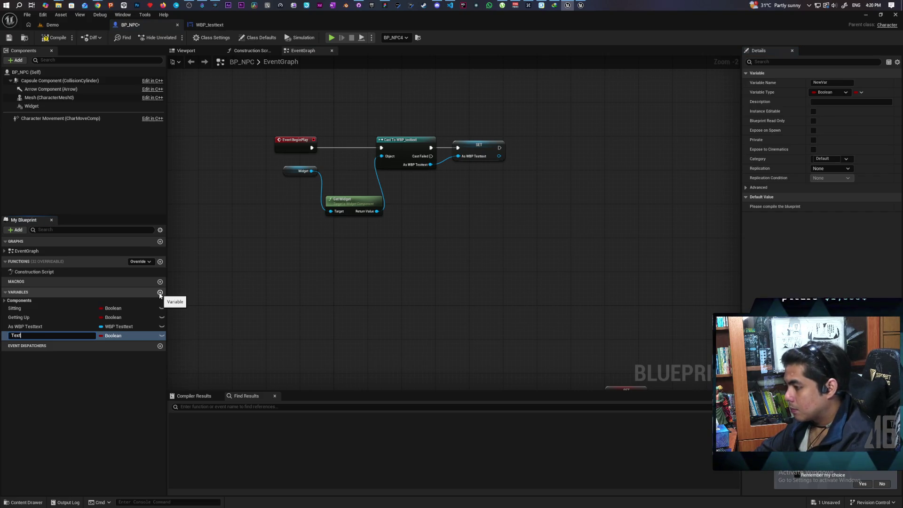
key(Return)
click(113, 335)
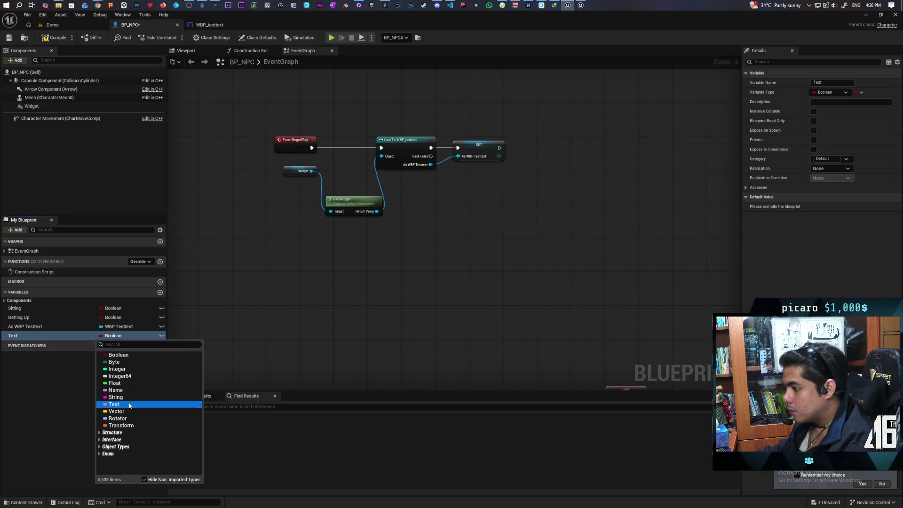
click(129, 404)
click(55, 38)
click(10, 38)
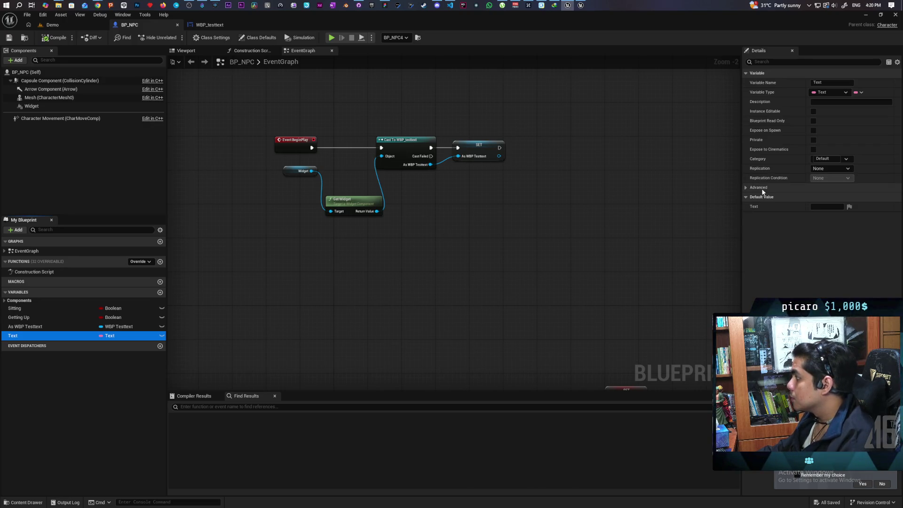
Set the Text variable's replication to RepNotify, creating OnRep_Text, and save BP_NPC.
click(830, 168)
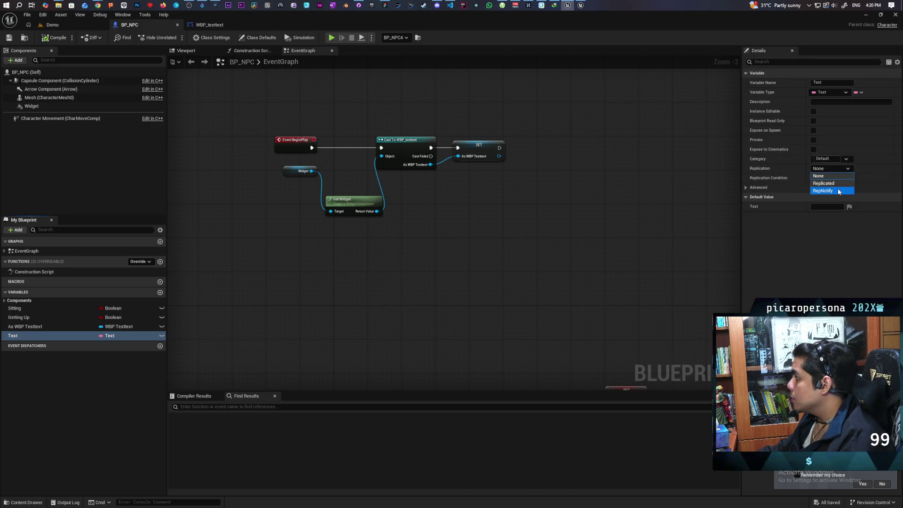
click(823, 190)
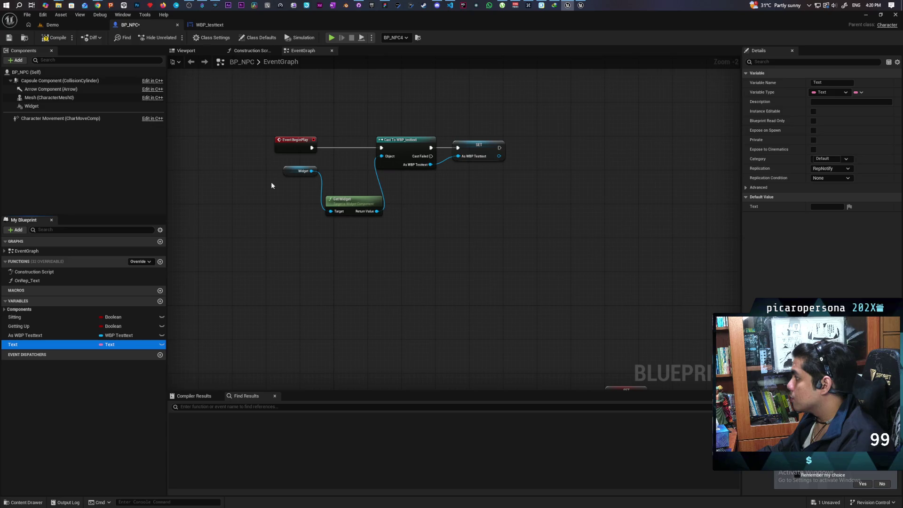
click(11, 38)
mouse_move(287, 255)
mouse_down()
mouse_move(274, 251)
mouse_move(249, 308)
mouse_up()
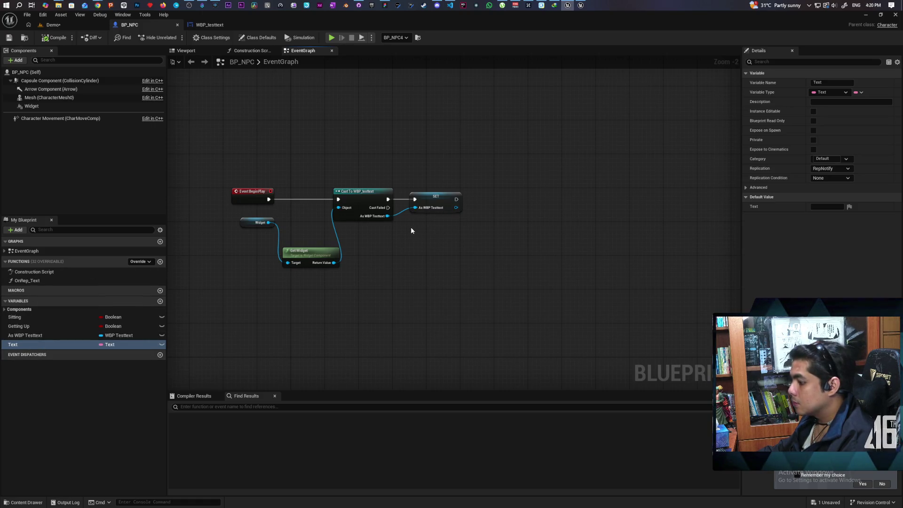
After BeginPlay's SET, add a 5-second Delay, then set Text to 'is this working' and save.
click(487, 193)
drag(456, 199, 491, 202)
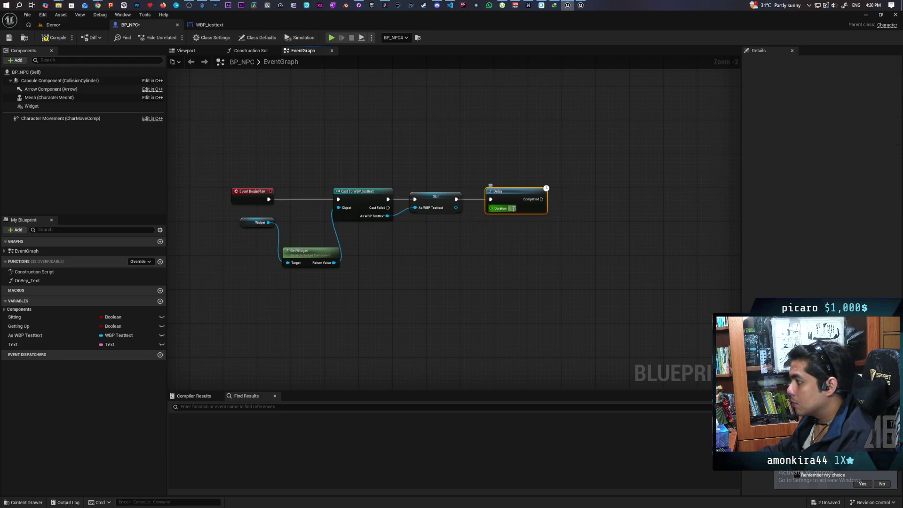
text(5)
click(284, 163)
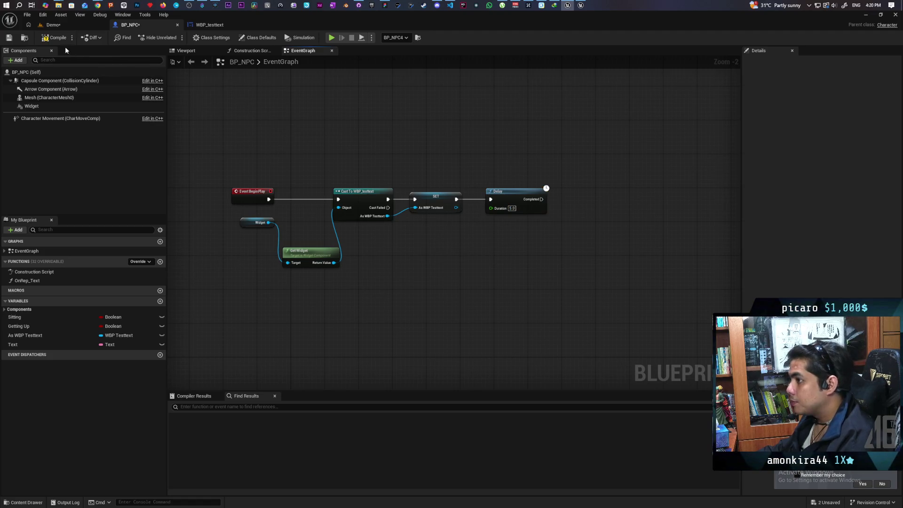
mouse_move(14, 344)
mouse_down()
mouse_move(558, 245)
mouse_move(542, 200)
mouse_up()
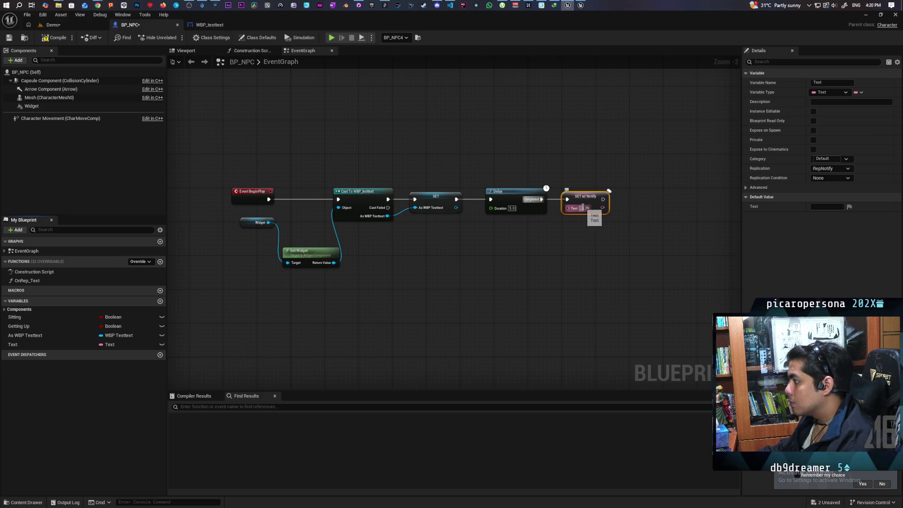
text(is this working)
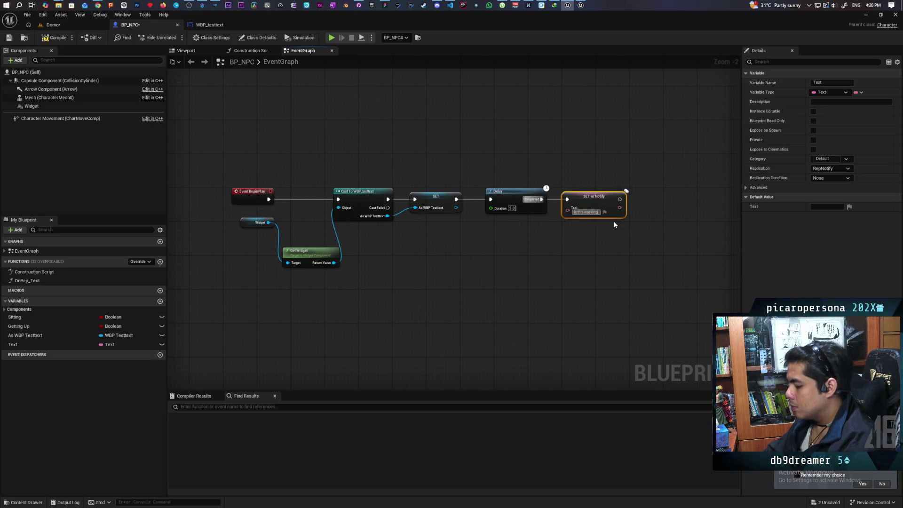
click(619, 275)
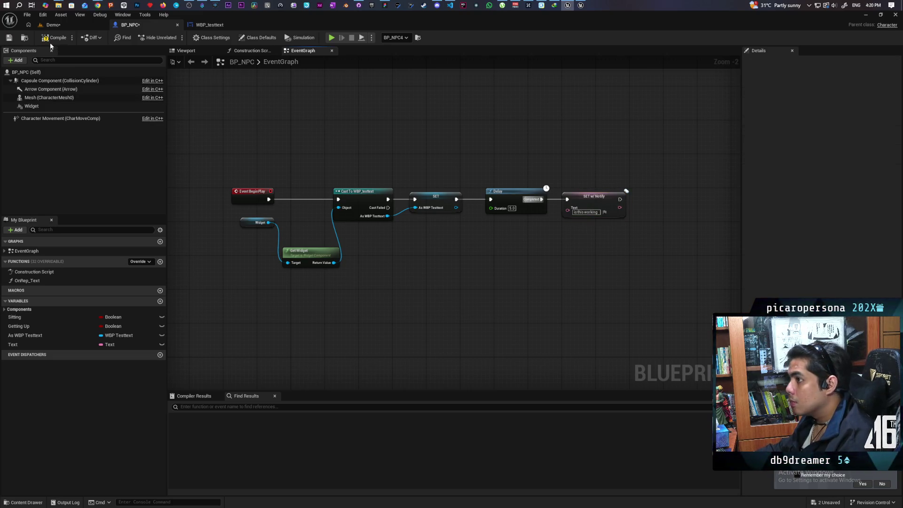
key(ctrl+shift+s)
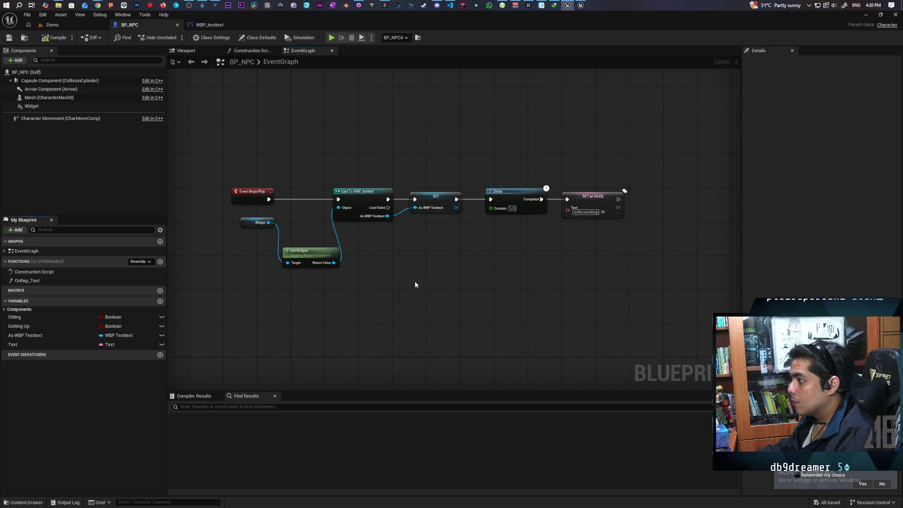
Make OnRep_Text print the Text value, save all, and play the Demo level with three clients.
double_click(33, 281)
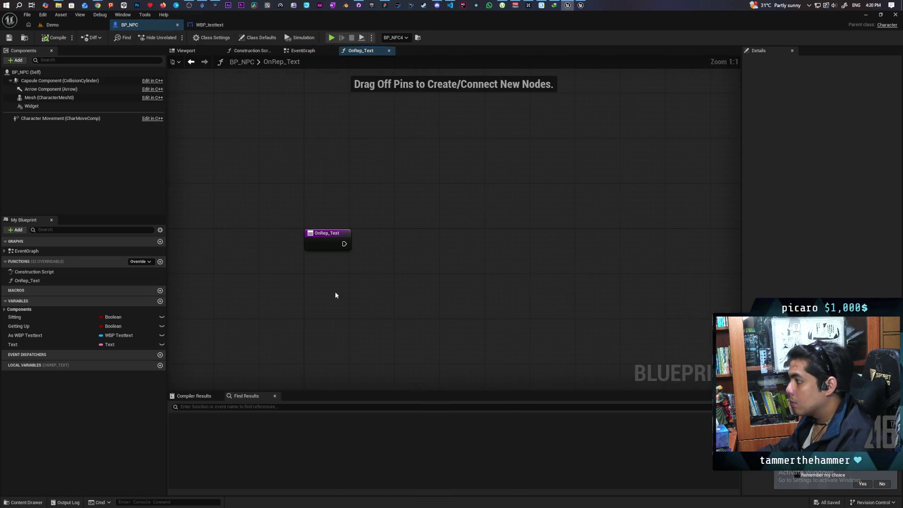
key(ctrl+v)
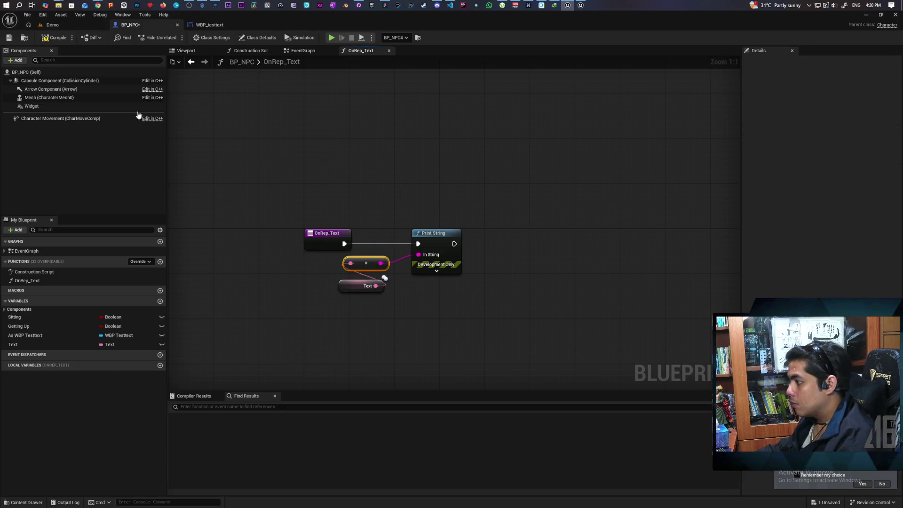
key(ctrl+shift+s)
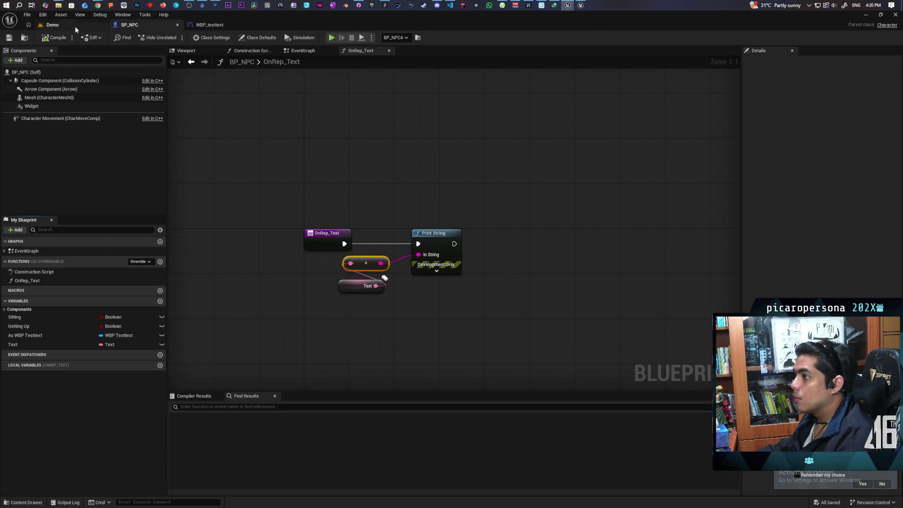
click(75, 27)
key(alt+p)
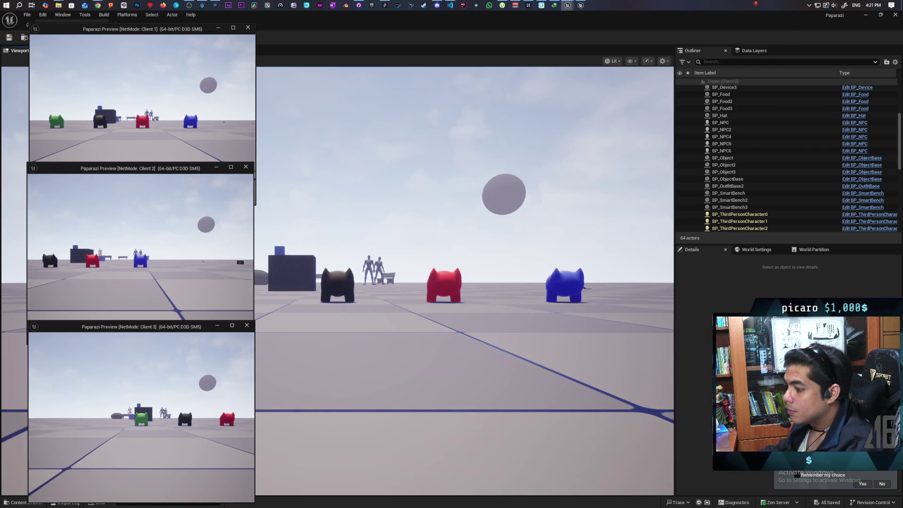
Stop the play test and switch to the WBP_testtext event graph.
key(Escape)
click(214, 27)
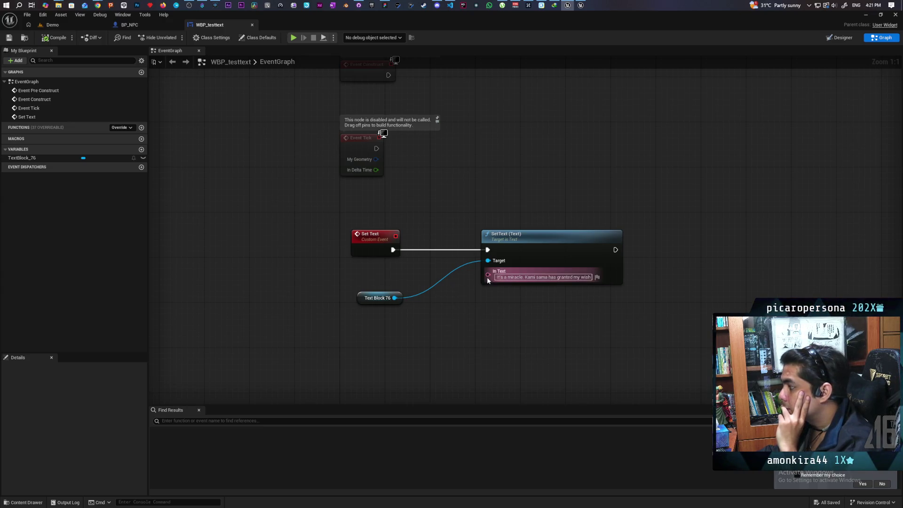
Drag SetText's In Text pin onto the Set Text event as an input, save, and go to BP_NPC's OnRep_Text.
mouse_move(488, 274)
mouse_down()
mouse_move(364, 262)
mouse_move(383, 256)
mouse_up()
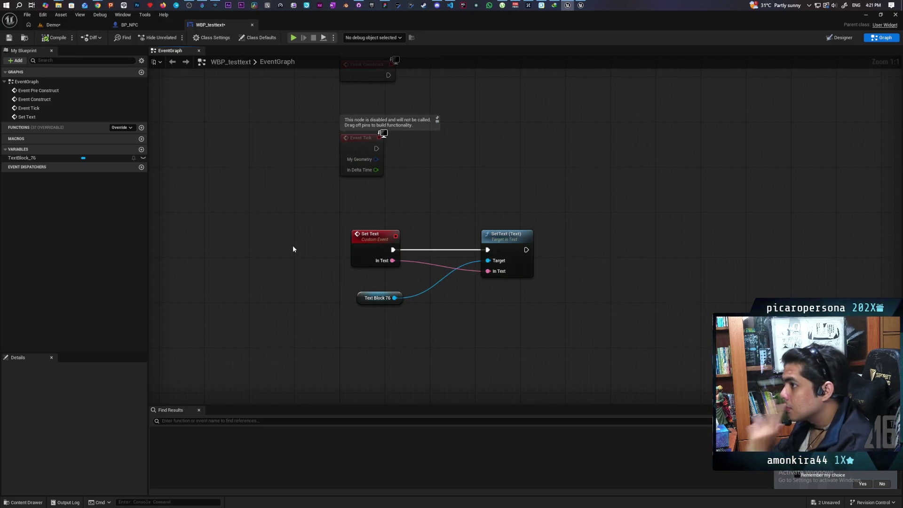
key(ctrl+shift+s)
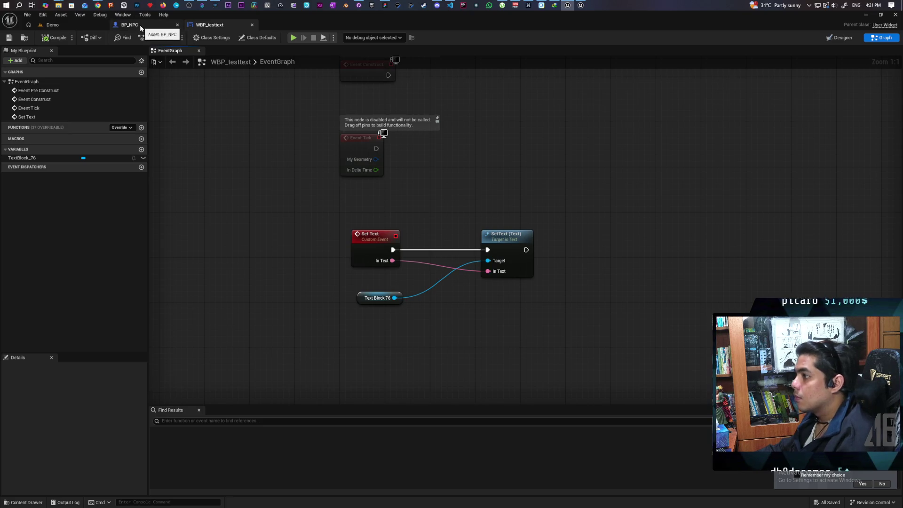
click(141, 27)
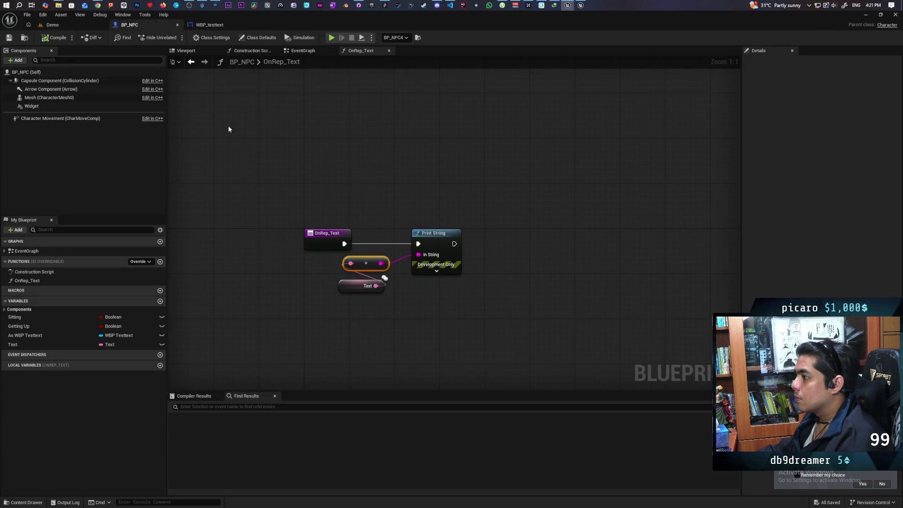
click(209, 28)
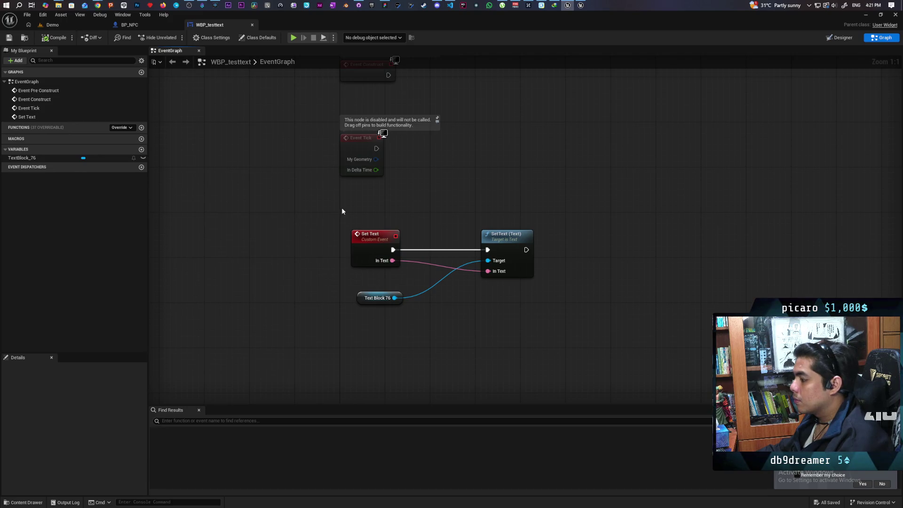
click(131, 25)
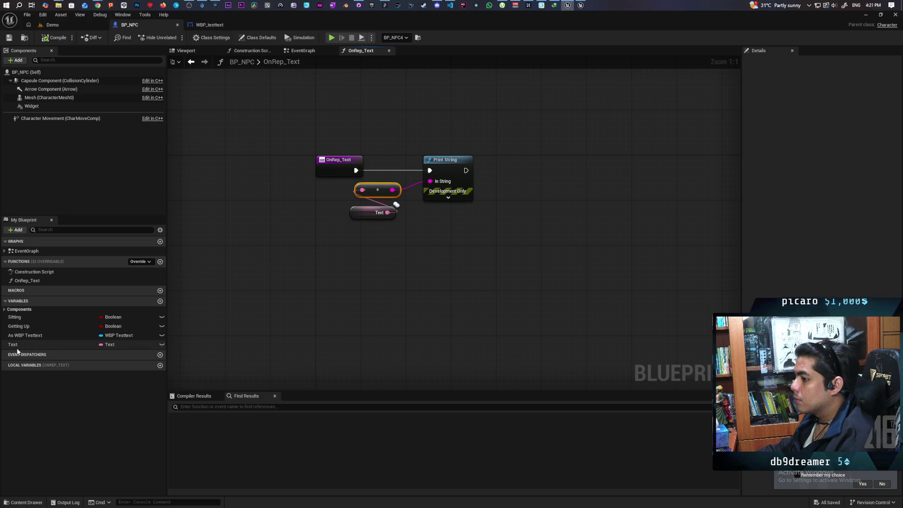
Add an As WBP Testtext getter with a Set Text call and delete the old Print String nodes.
mouse_move(25, 335)
mouse_down()
mouse_move(376, 256)
mouse_move(397, 291)
mouse_up()
click(391, 257)
text(set text)
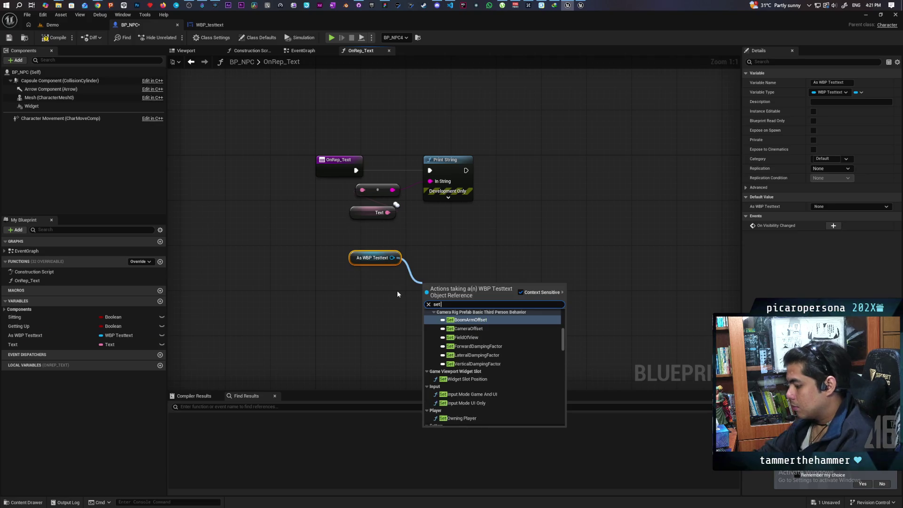
key(Return)
drag(377, 154, 446, 221)
click(391, 163)
drag(391, 163, 449, 226)
key(Delete)
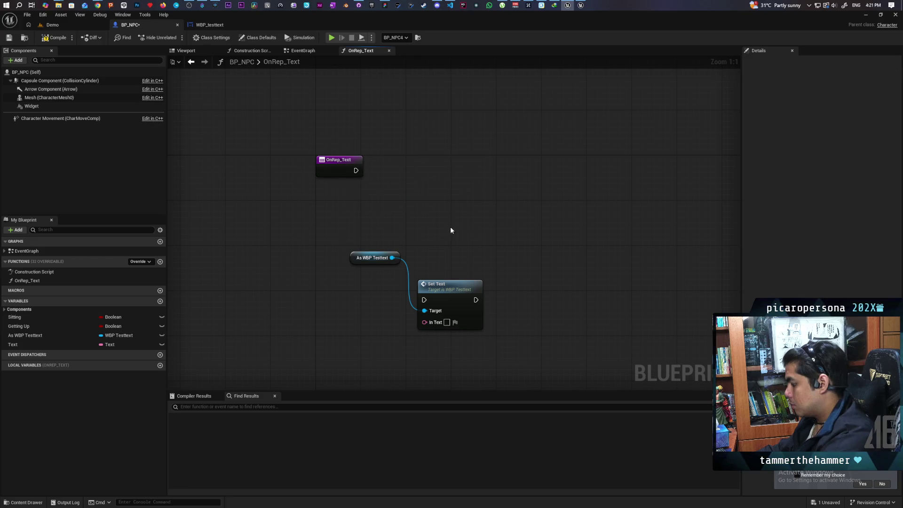
Wire a Text getter into Set Text's In Text and connect OnRep_Text's execution to Set Text.
drag(453, 284, 426, 170)
mouse_move(12, 344)
mouse_down()
mouse_move(329, 245)
mouse_move(396, 209)
mouse_up()
drag(414, 176, 437, 153)
drag(355, 169, 414, 165)
key(Escape)
drag(355, 170, 439, 169)
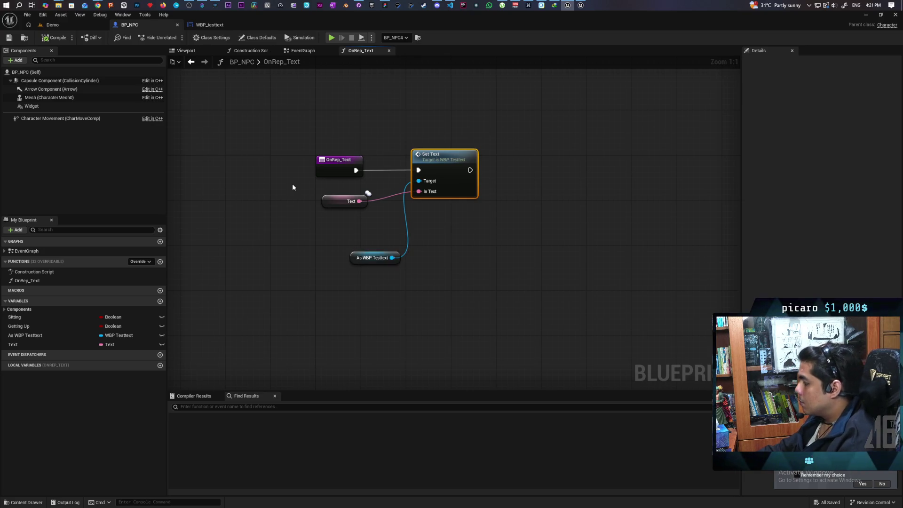
click(52, 24)
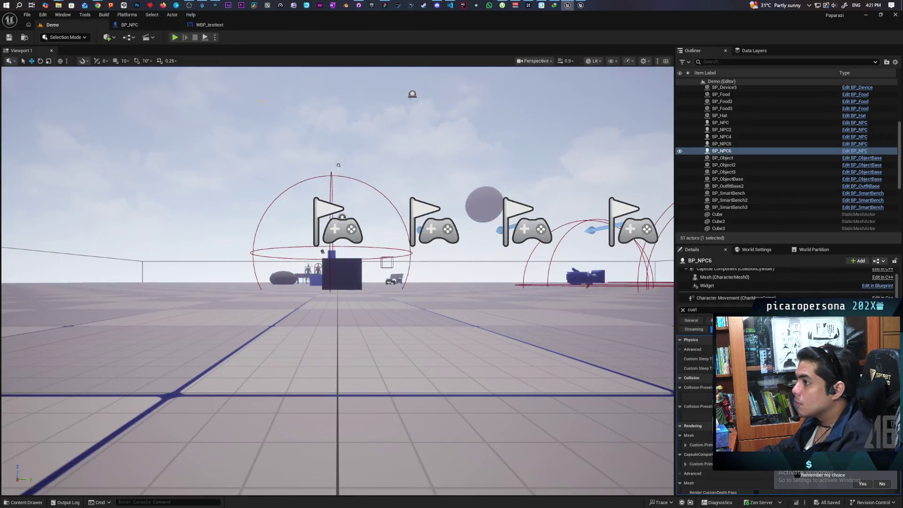
Rearrange the Text and As WBP Testtext getters in OnRep_Text, then open Content/Core/Requests.
click(129, 24)
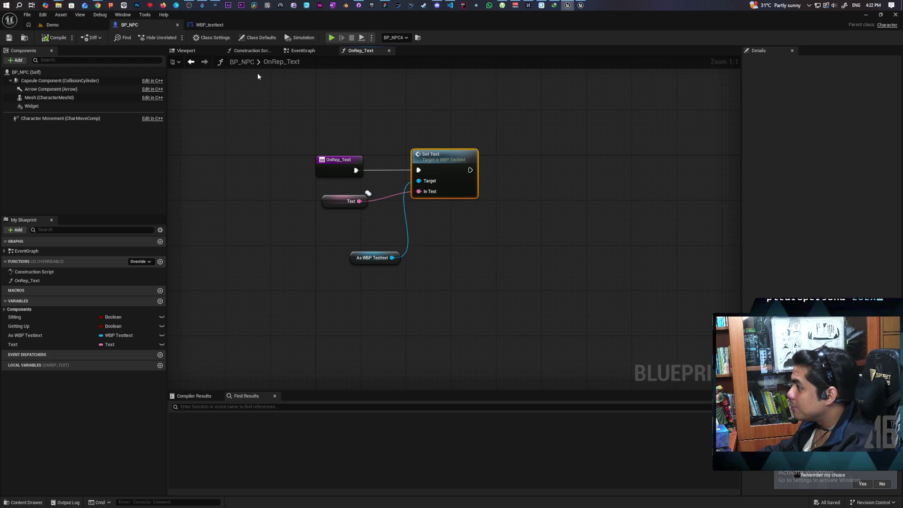
mouse_move(338, 207)
mouse_down()
mouse_move(372, 236)
mouse_move(354, 216)
mouse_move(354, 200)
mouse_move(365, 226)
mouse_move(374, 214)
mouse_move(372, 223)
mouse_up()
shift+click(369, 233)
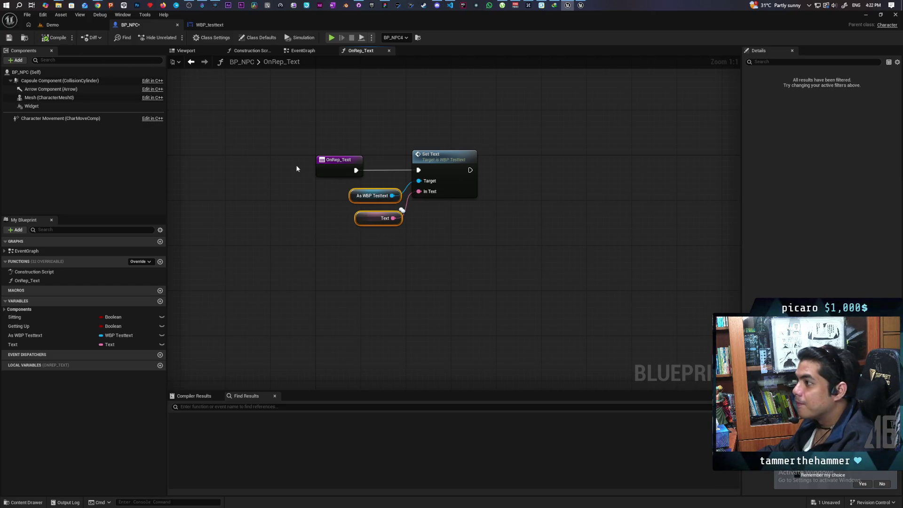
mouse_move(313, 123)
mouse_down()
mouse_move(458, 242)
mouse_move(227, 110)
mouse_up()
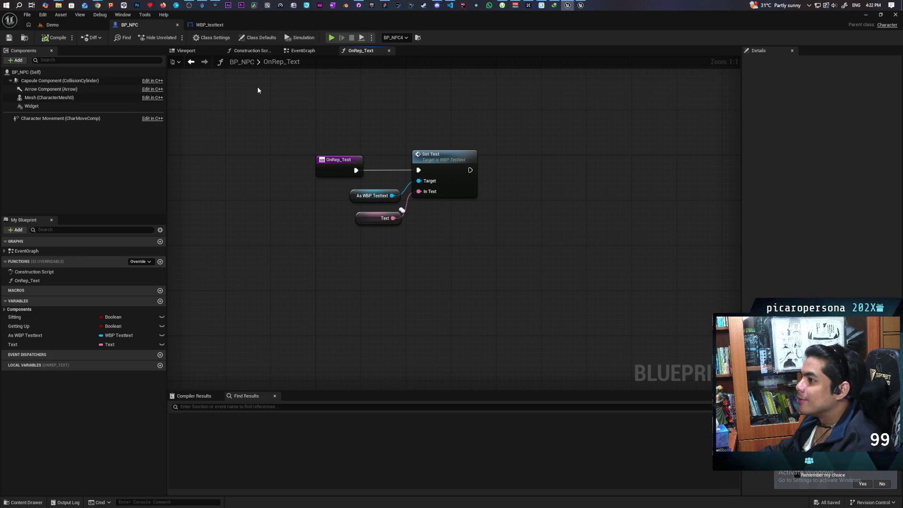
click(26, 502)
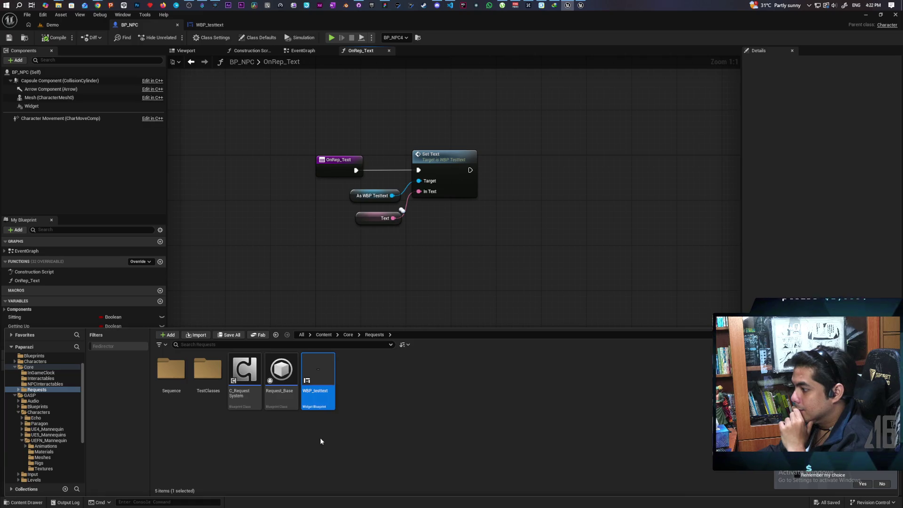
Open C_RequestSystem and review its Destroy Actor, Next Request, Check Request and Add Request logic.
mouse_move(308, 401)
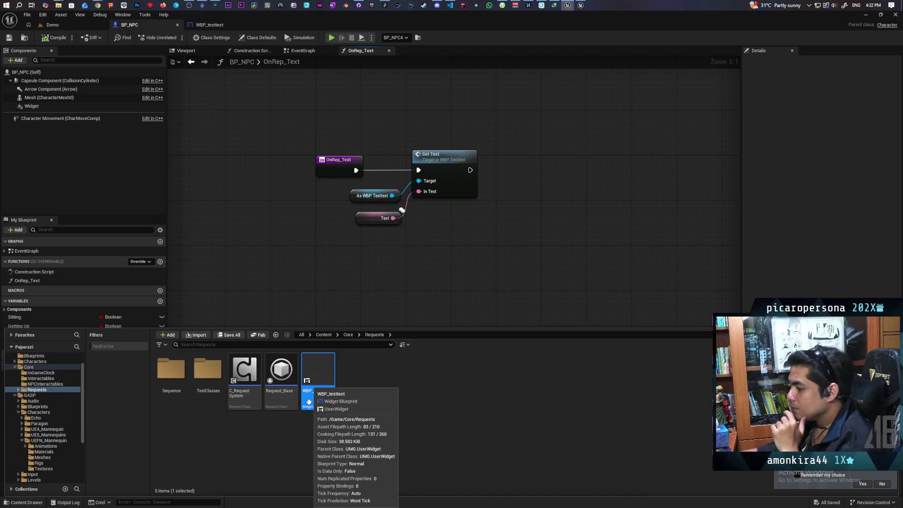
click(242, 380)
double_click(242, 380)
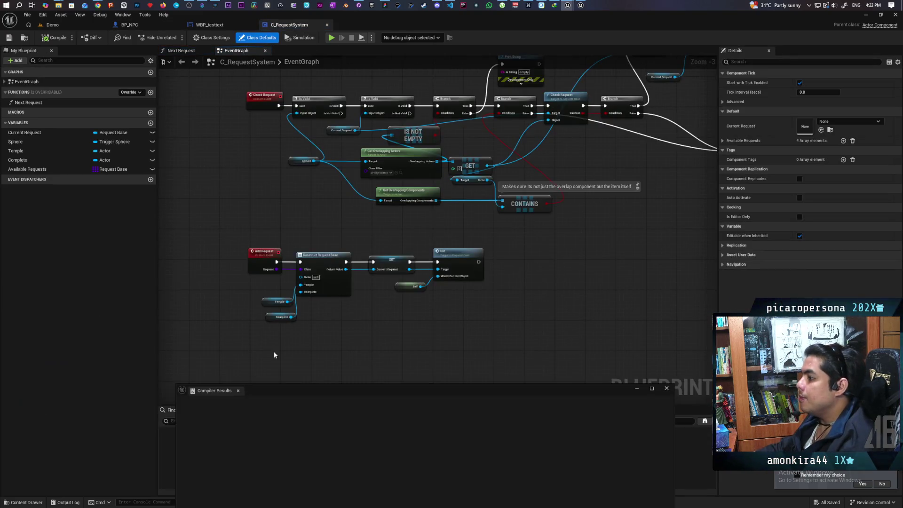
scroll(378, 152, up, 2)
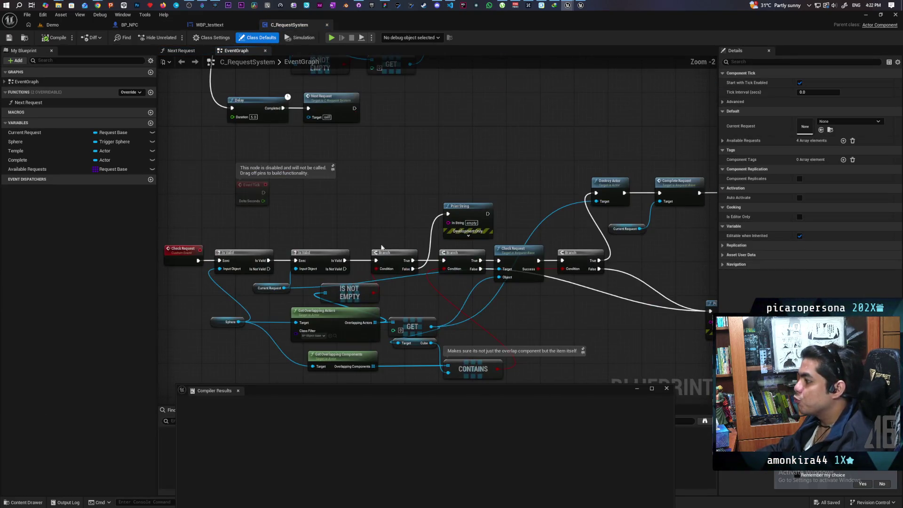
mouse_move(378, 152)
mouse_down()
mouse_move(387, 198)
mouse_move(369, 203)
mouse_up()
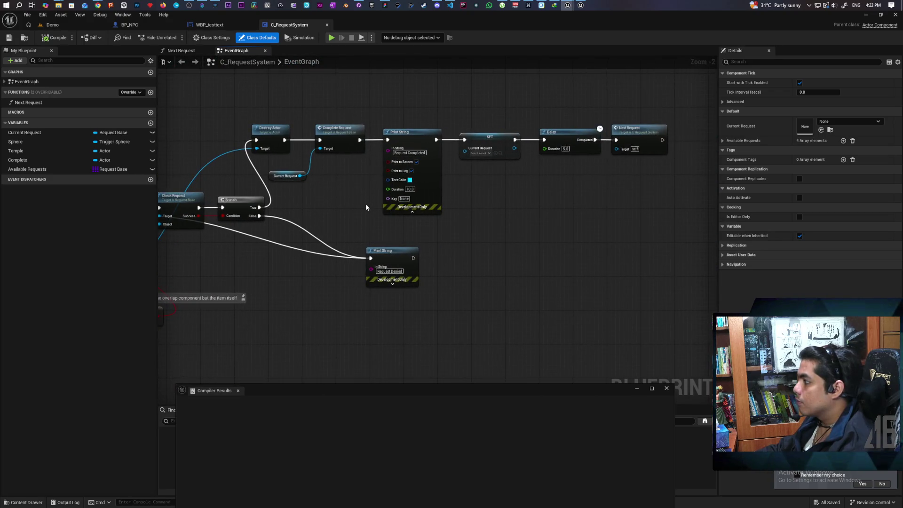
mouse_move(416, 220)
mouse_down()
mouse_move(649, 228)
mouse_move(596, 242)
mouse_move(500, 242)
mouse_move(480, 261)
mouse_move(641, 234)
mouse_move(571, 279)
mouse_move(411, 296)
mouse_move(615, 268)
mouse_up()
drag(472, 287, 535, 282)
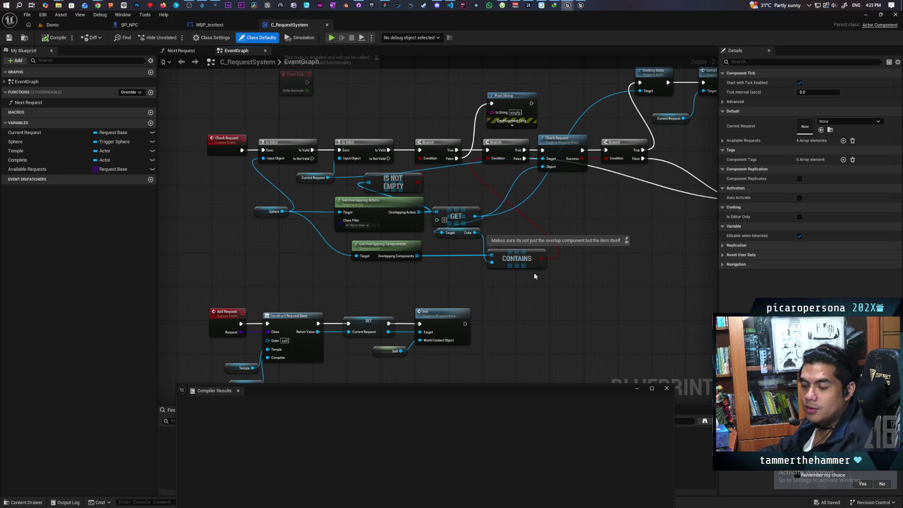
Survey the rest of the graph, select the Add Request chain, and open Request_Base at Init.
scroll(535, 272, down, 1)
drag(534, 272, 500, 350)
mouse_move(520, 297)
mouse_down()
mouse_move(467, 272)
mouse_move(386, 298)
mouse_move(526, 256)
mouse_move(601, 131)
mouse_up()
scroll(441, 276, up, 2)
mouse_move(181, 196)
mouse_down()
mouse_move(267, 263)
mouse_move(453, 340)
mouse_up()
double_click(476, 210)
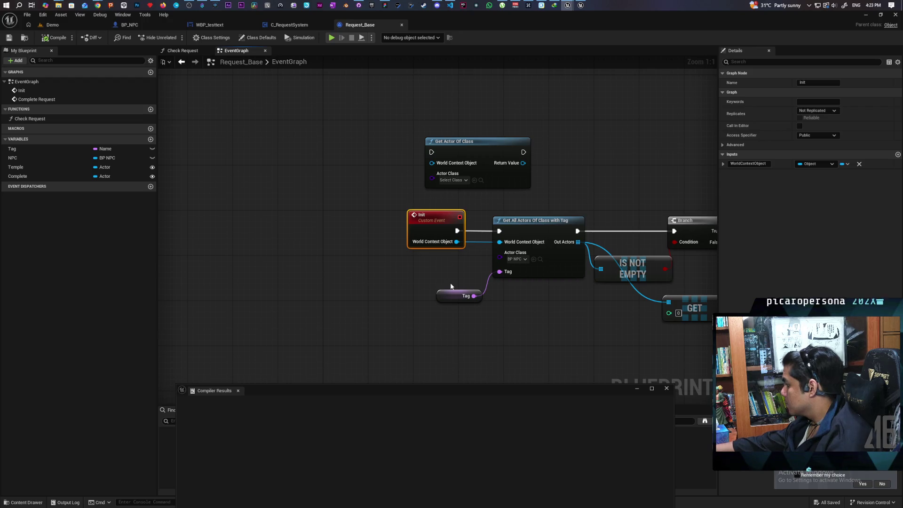
Delete the unused Get Actor Of Class node from the Init logic.
drag(555, 310, 361, 290)
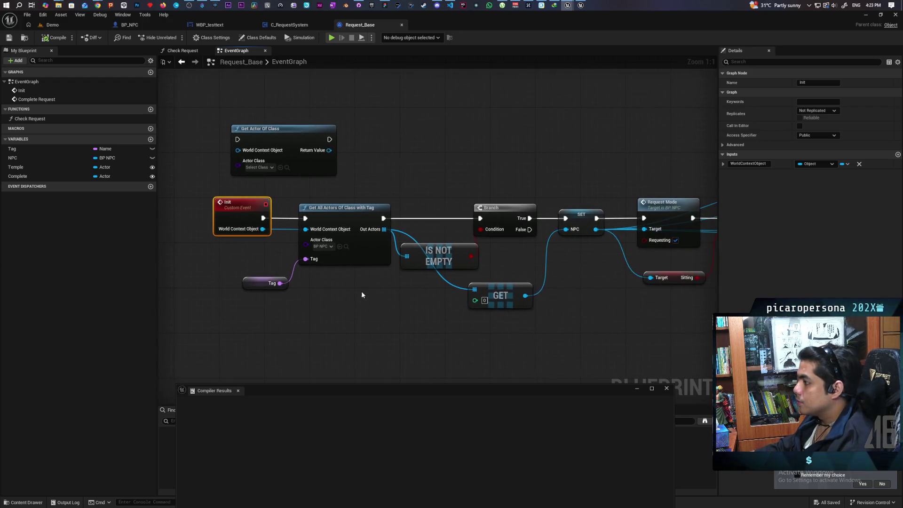
click(281, 174)
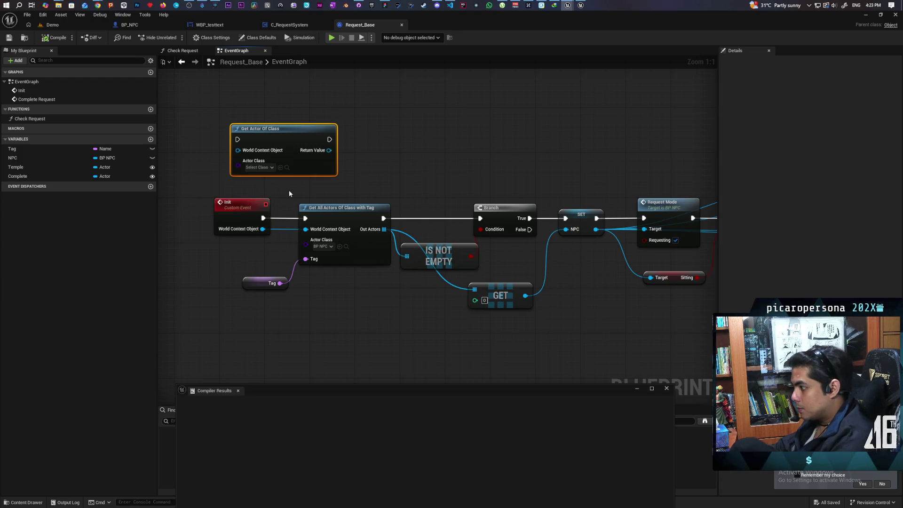
key(Delete)
Place a Get NPC variable node beside the AI MoveTo node.
mouse_move(578, 318)
mouse_down()
mouse_move(381, 234)
mouse_move(376, 278)
mouse_move(320, 278)
mouse_up()
scroll(474, 277, down, 2)
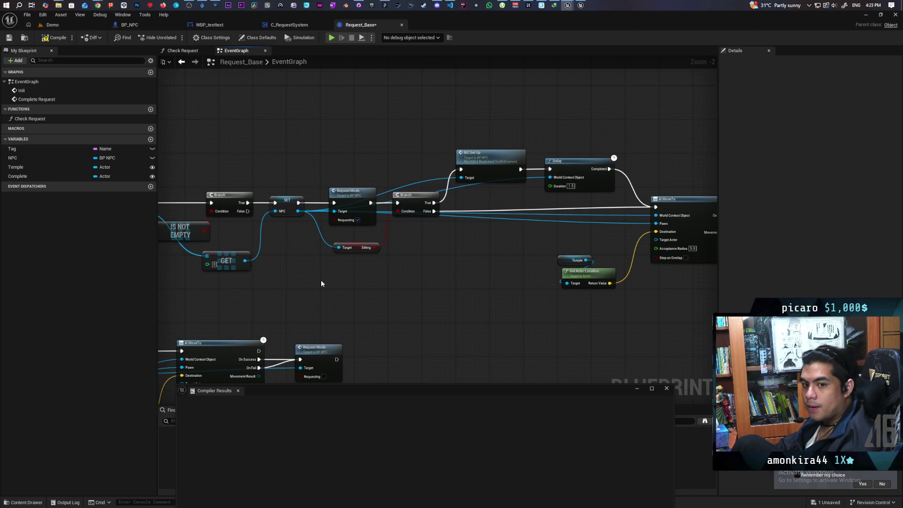
mouse_move(321, 280)
mouse_down()
mouse_move(433, 262)
mouse_move(271, 295)
mouse_up()
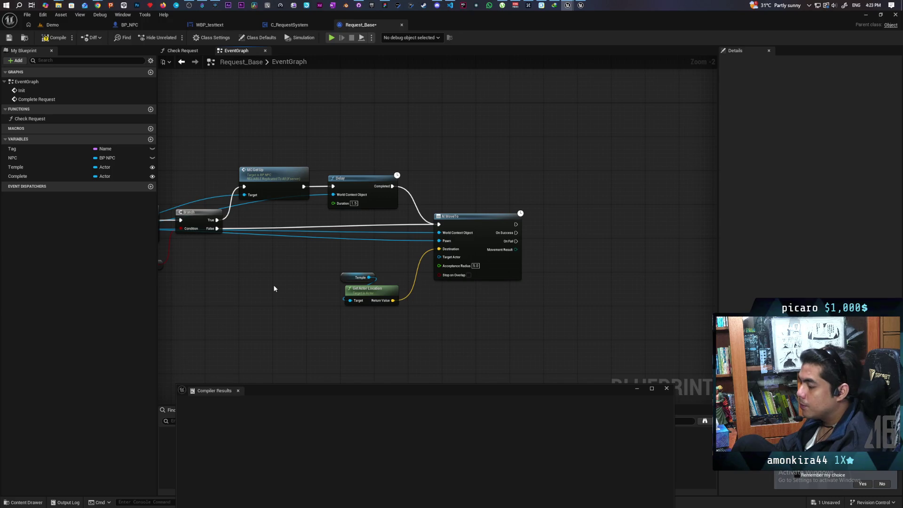
scroll(347, 285, up, 2)
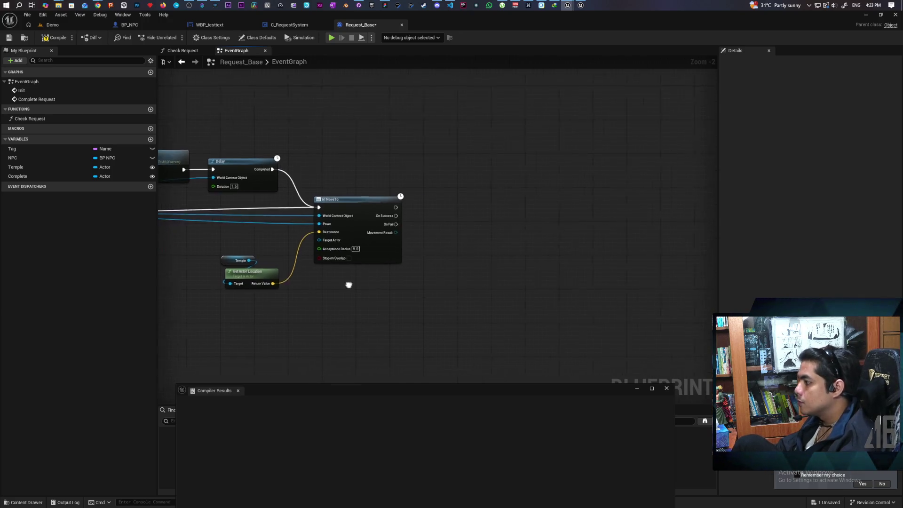
mouse_move(352, 291)
mouse_down()
mouse_move(460, 313)
mouse_move(322, 312)
mouse_move(359, 310)
mouse_up()
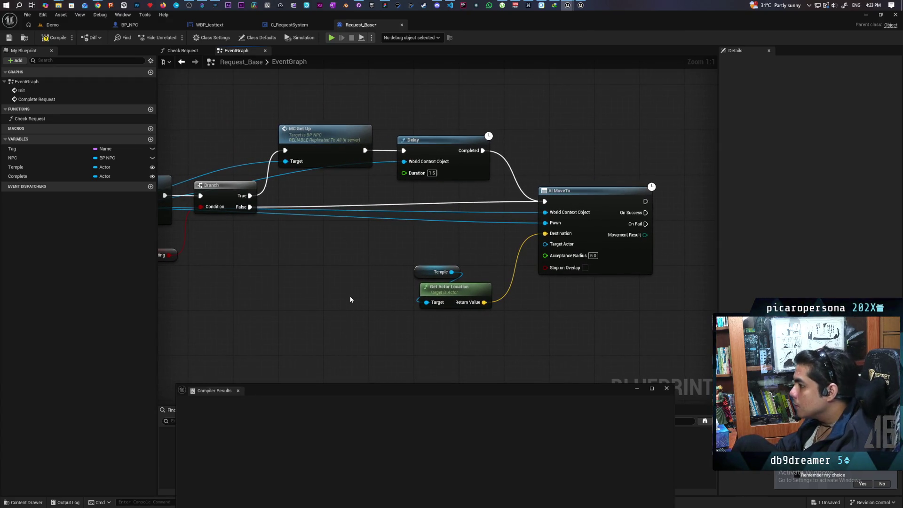
mouse_move(350, 300)
mouse_down()
mouse_move(403, 282)
mouse_move(529, 269)
mouse_move(520, 276)
mouse_move(558, 288)
mouse_move(635, 296)
mouse_up()
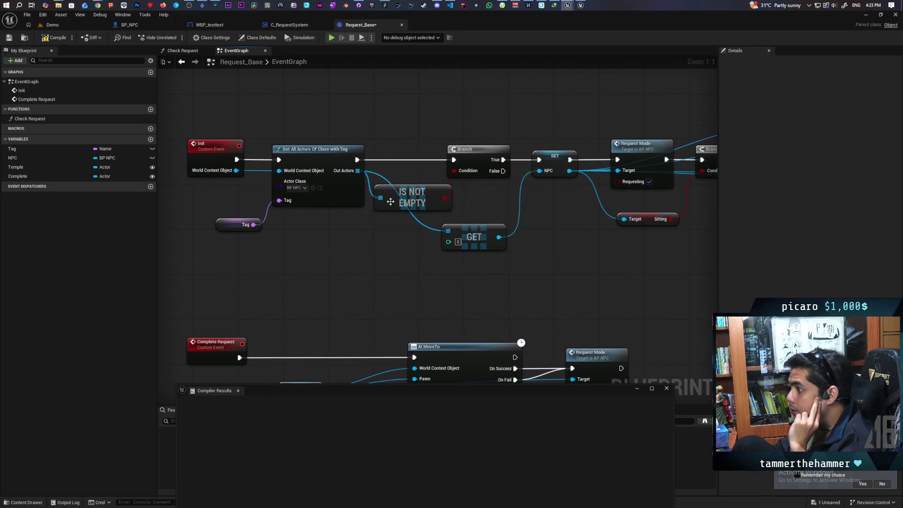
mouse_move(352, 175)
mouse_down()
mouse_move(170, 187)
mouse_move(494, 296)
mouse_up()
scroll(421, 296, down, 3)
mouse_move(421, 296)
mouse_down()
mouse_move(515, 245)
mouse_move(318, 262)
mouse_move(295, 286)
mouse_move(445, 280)
mouse_up()
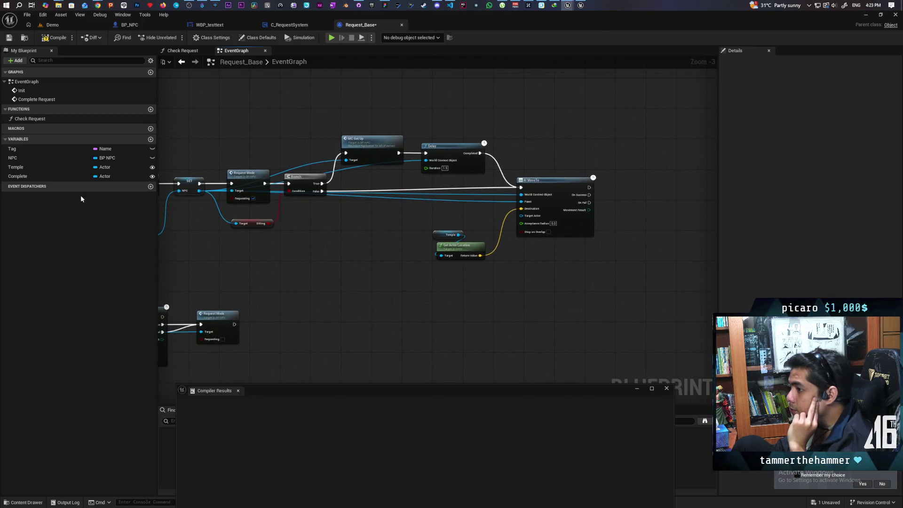
mouse_move(21, 160)
mouse_down()
mouse_move(530, 284)
mouse_move(537, 242)
mouse_up()
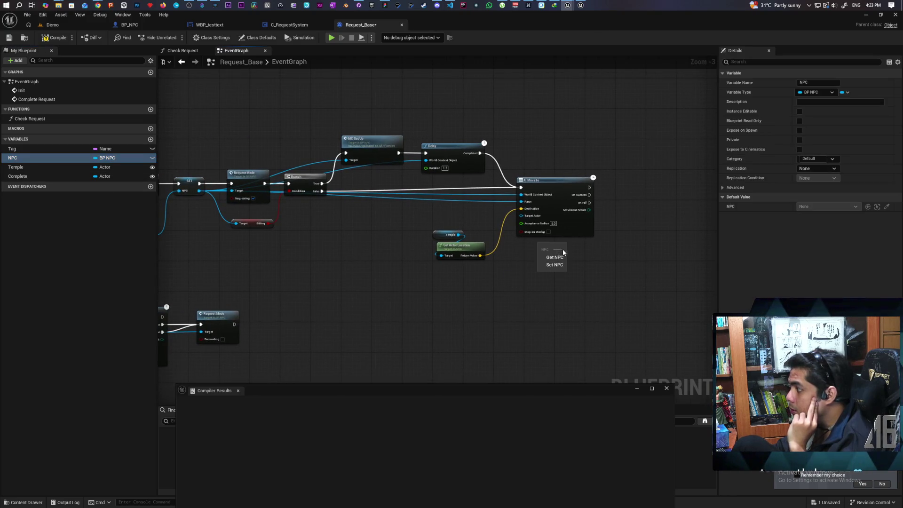
click(547, 249)
scroll(570, 256, up, 3)
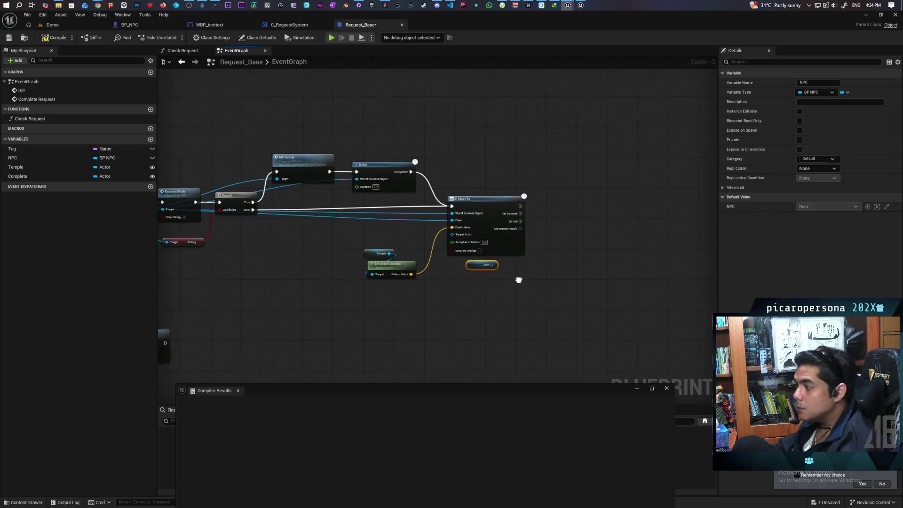
Add a SET Text node from NPC, running on both AI MoveTo On Success and On Fail.
mouse_move(435, 265)
mouse_down()
mouse_move(480, 285)
mouse_move(531, 240)
mouse_up()
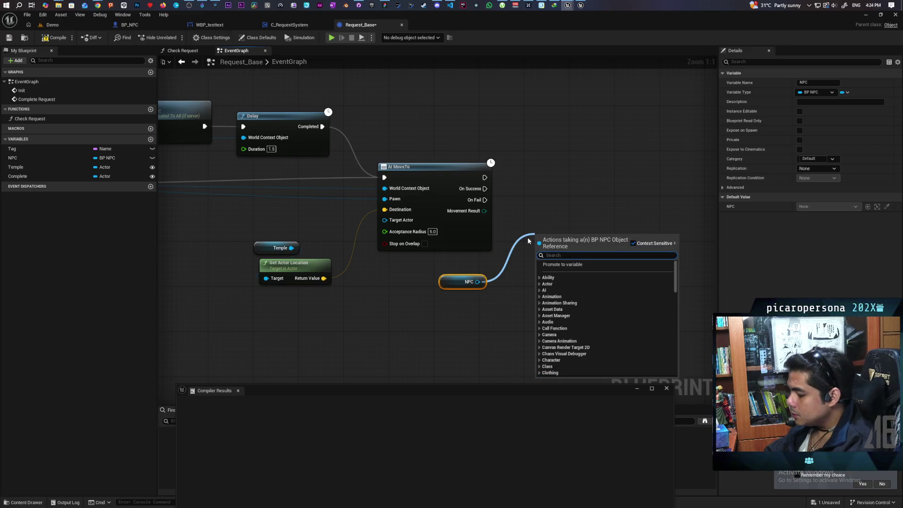
text(set text)
key(Return)
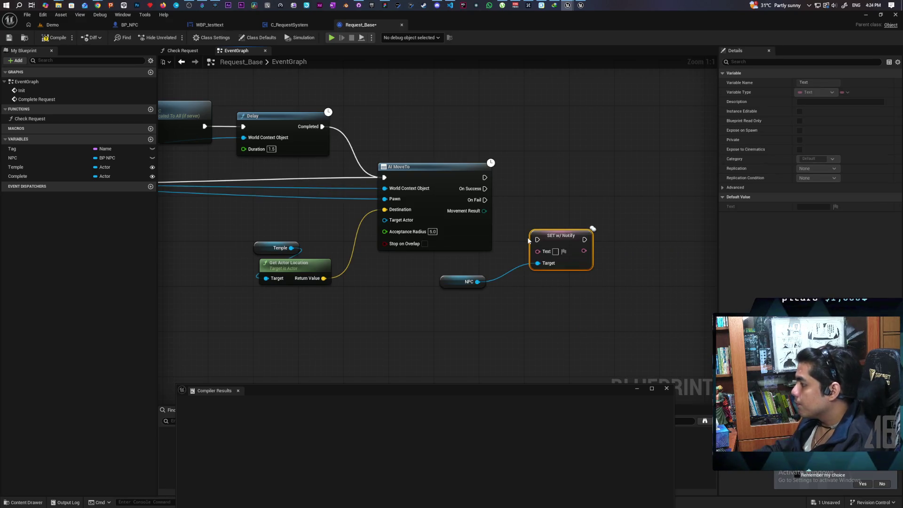
drag(548, 235, 558, 179)
drag(484, 189, 549, 183)
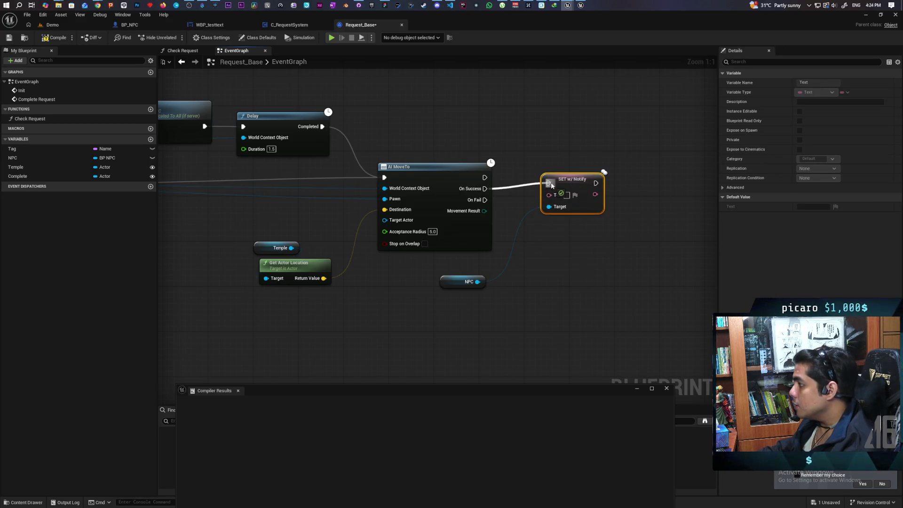
mouse_move(485, 200)
mouse_down()
mouse_move(548, 185)
mouse_move(572, 189)
mouse_up()
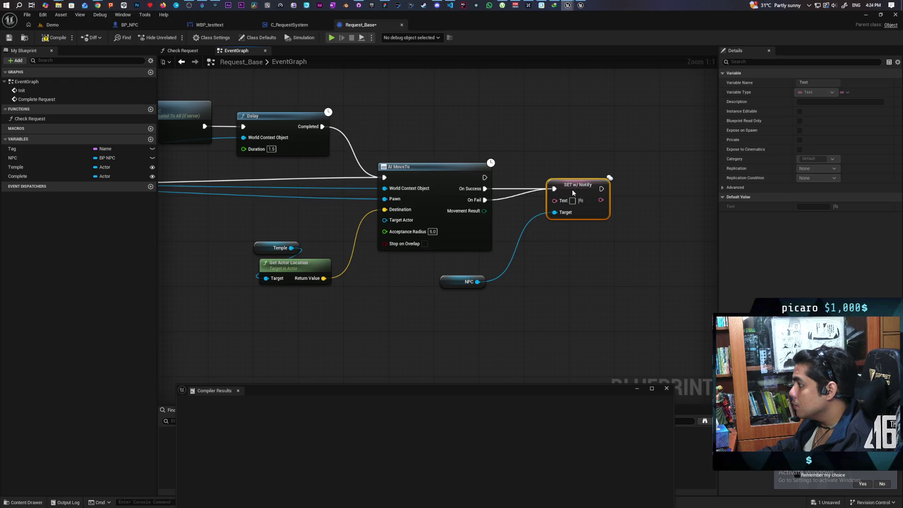
Arrange the Text setter and NPC getter together, then compile and save Request_Base.
mouse_move(449, 285)
mouse_down()
mouse_move(508, 280)
mouse_move(504, 264)
mouse_up()
drag(526, 159, 594, 284)
drag(524, 261, 598, 261)
click(598, 282)
drag(588, 300, 511, 306)
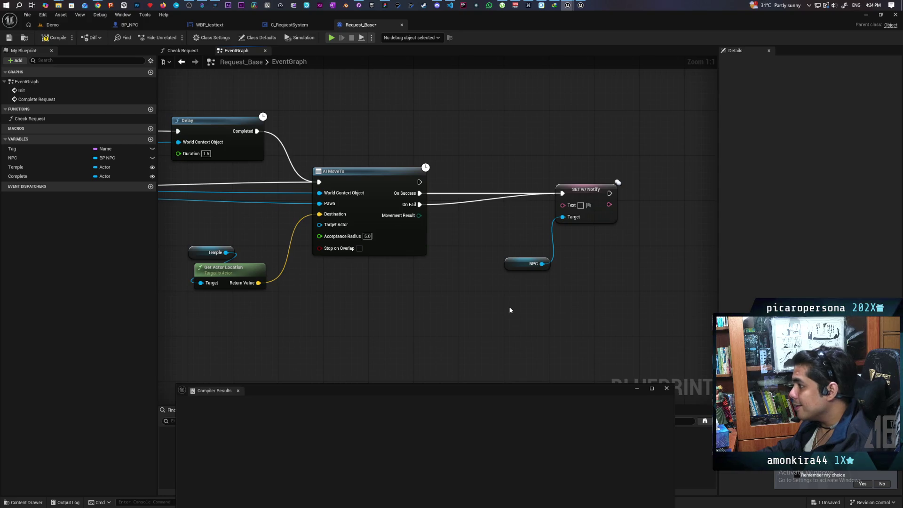
click(50, 40)
key(ctrl+s)
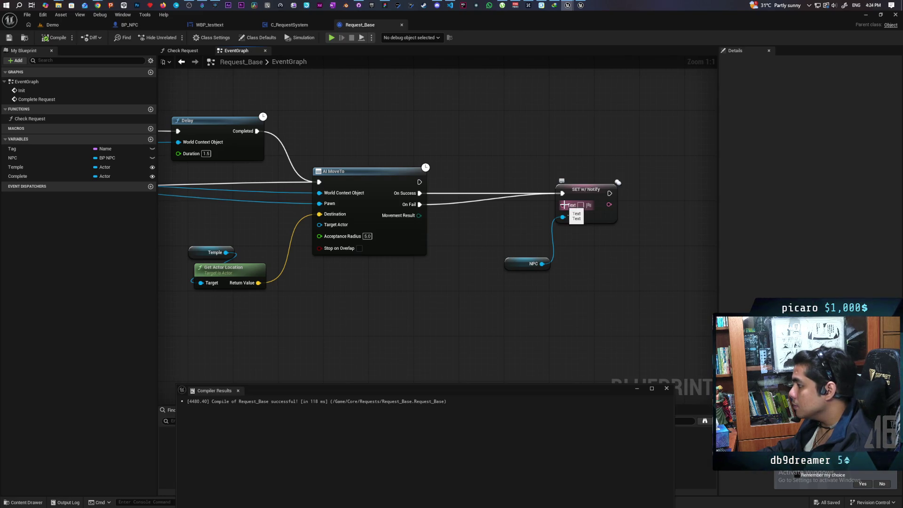
Promote the setter's Text input to a new Request Text variable and save.
mouse_move(564, 205)
mouse_down()
mouse_move(534, 227)
mouse_move(506, 224)
mouse_up()
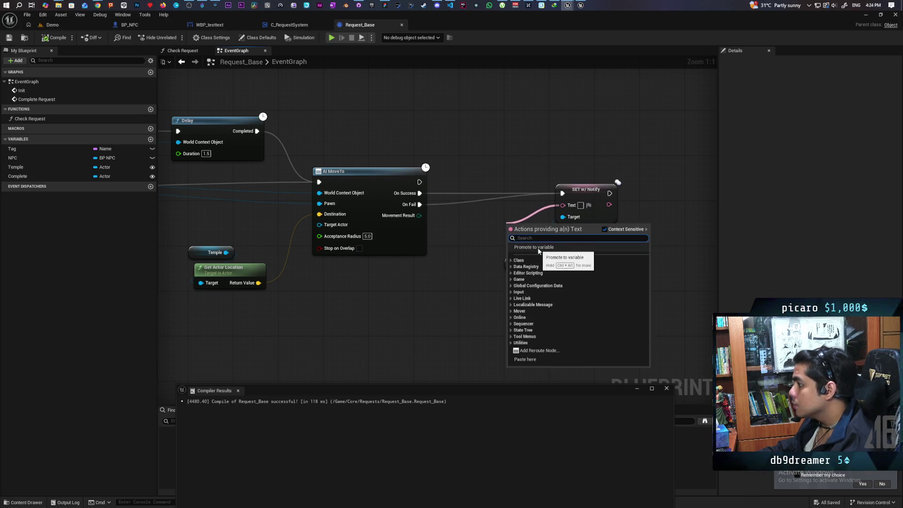
click(540, 248)
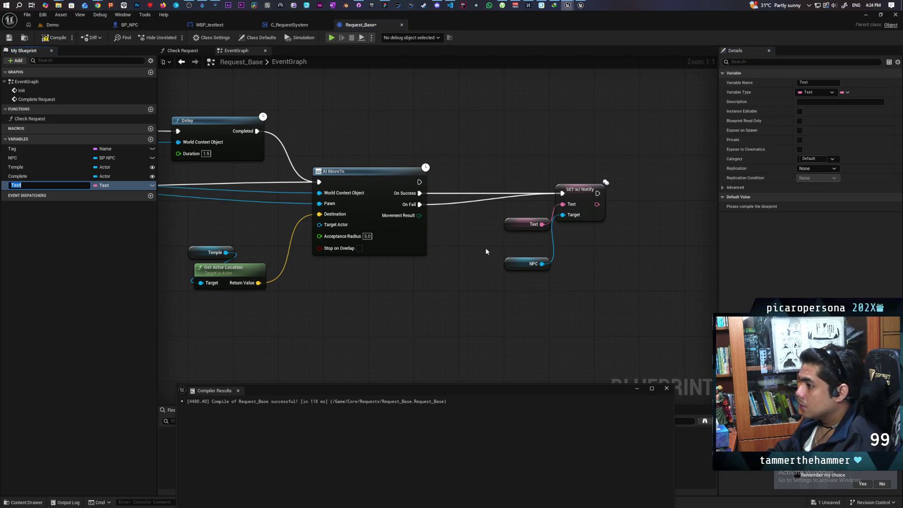
text(Request)
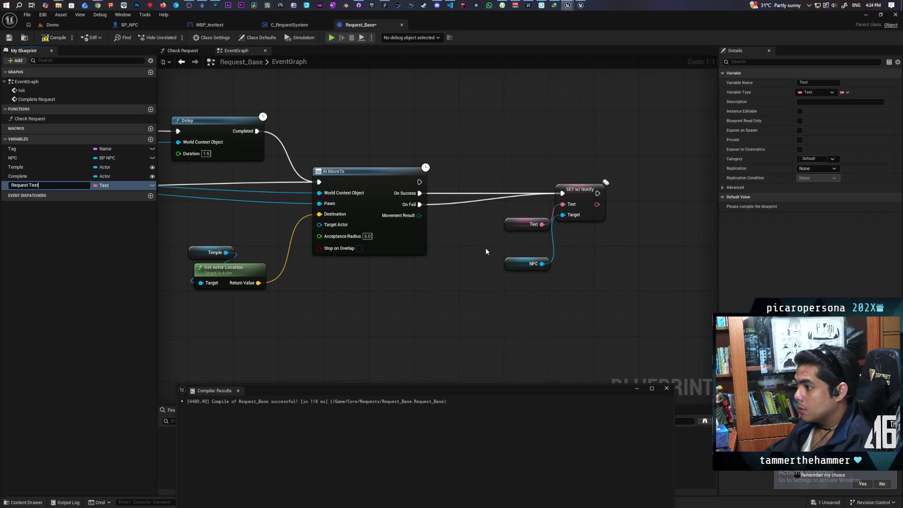
key(Return)
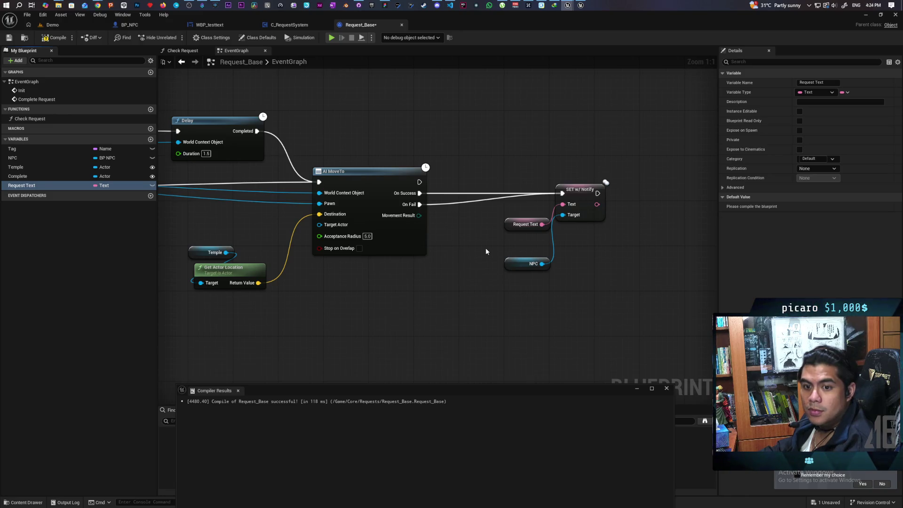
key(ctrl+s)
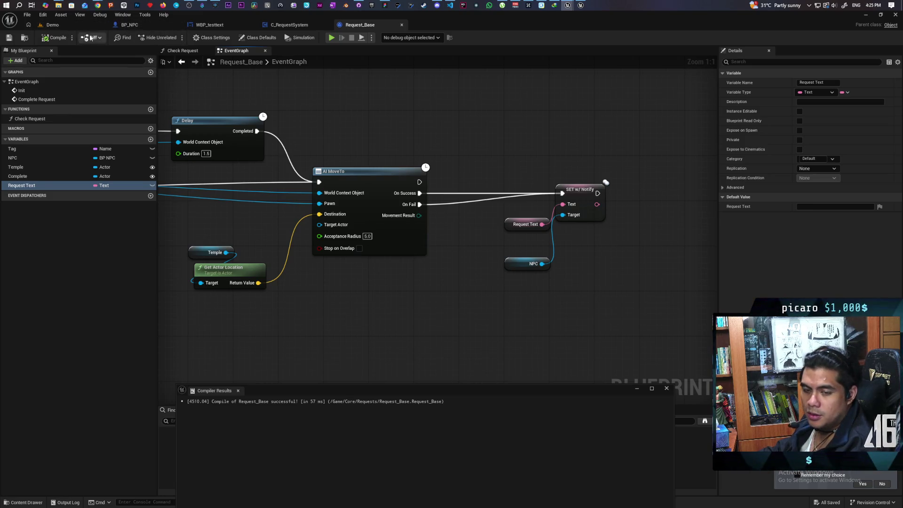
Switch from Request_Base back to the Demo level tab.
click(52, 25)
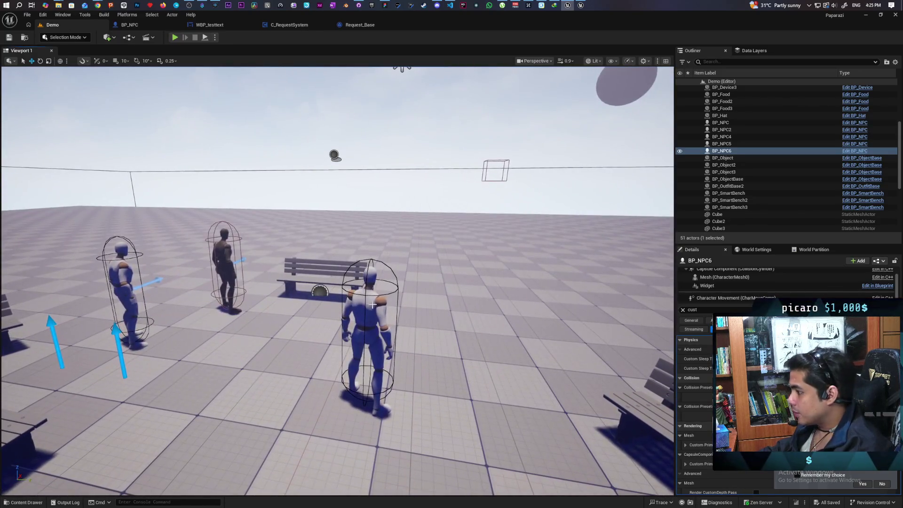
Find the middle character's AI Controller Class in Details and open AIC_NPC_SmartObject.
click(371, 339)
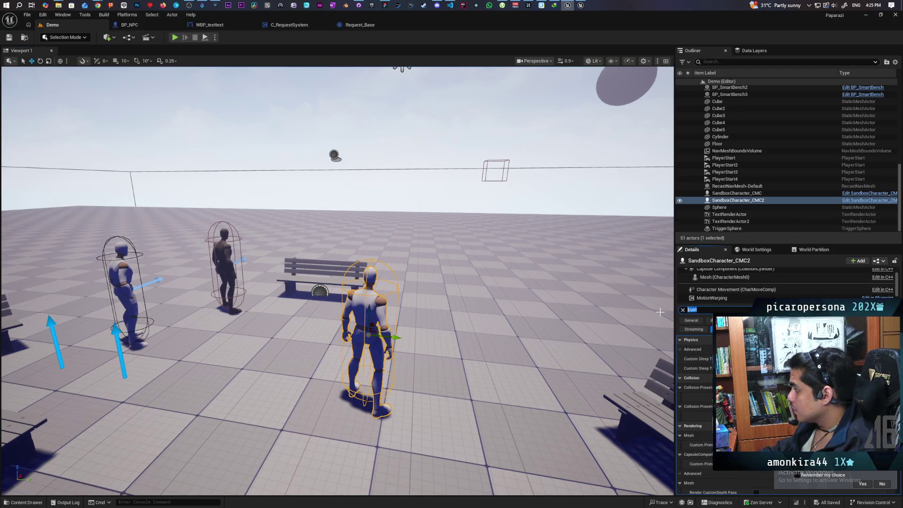
click(693, 310)
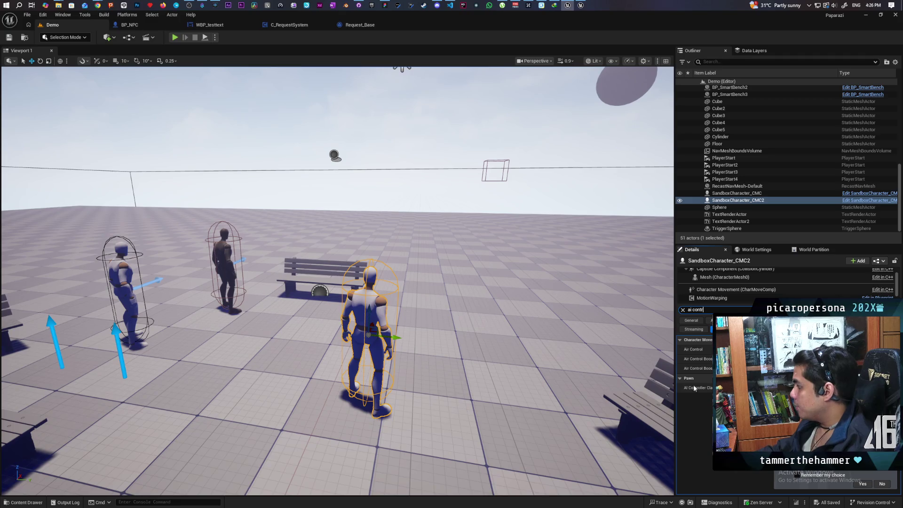
text(ai con)
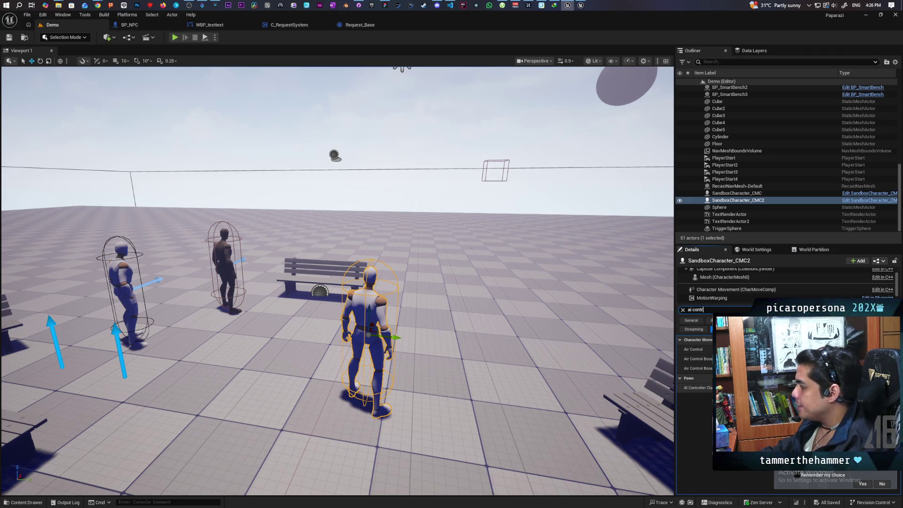
key(ctrl+space)
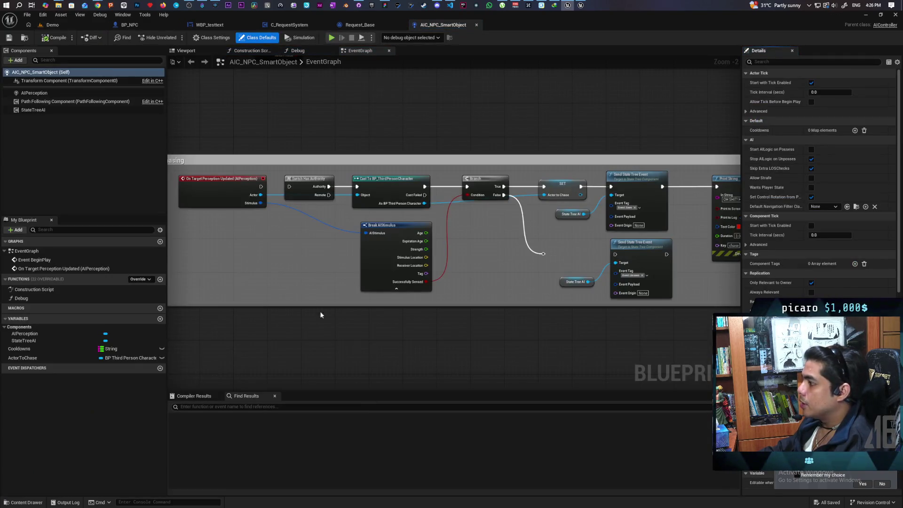
Zoom around and box-select the Chasing comment group in the AI controller's EventGraph.
scroll(320, 311, down, 6)
scroll(319, 311, up, 4)
drag(246, 193, 643, 354)
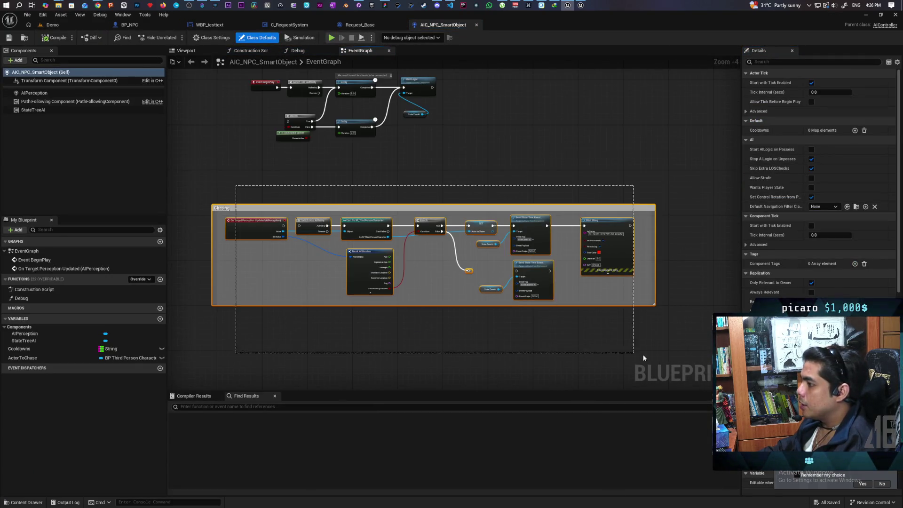
click(384, 351)
scroll(249, 226, up, 1)
mouse_move(241, 164)
mouse_down()
mouse_move(716, 366)
mouse_move(658, 363)
mouse_up()
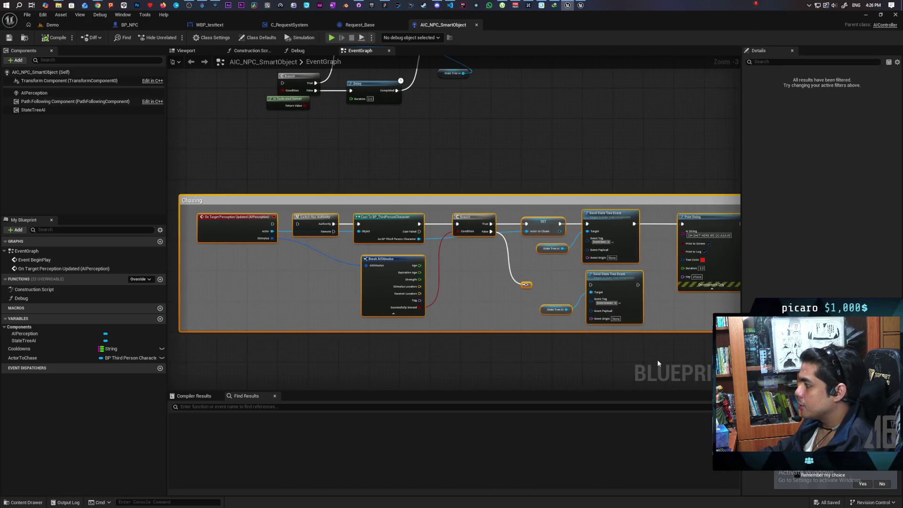
scroll(563, 365, down, 4)
scroll(564, 367, up, 2)
drag(363, 209, 702, 352)
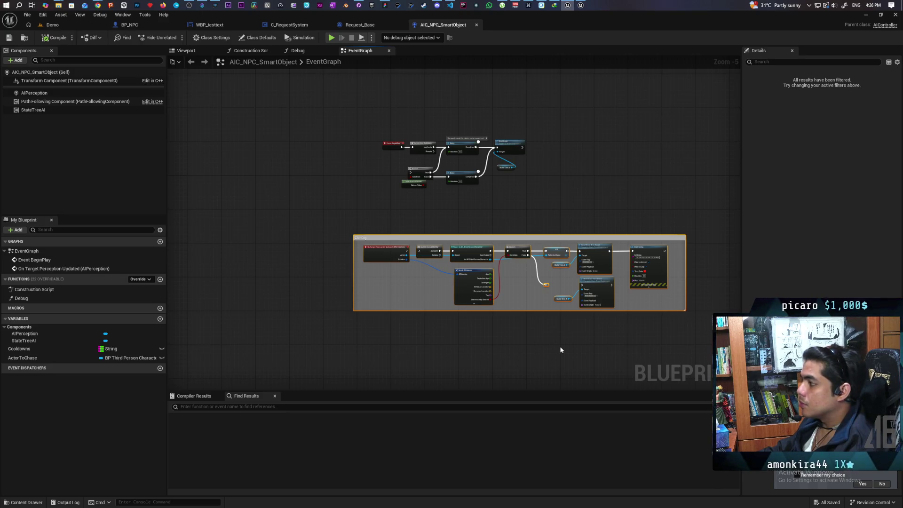
Select the perception event and authority check, then return to the Demo level.
drag(542, 346, 459, 348)
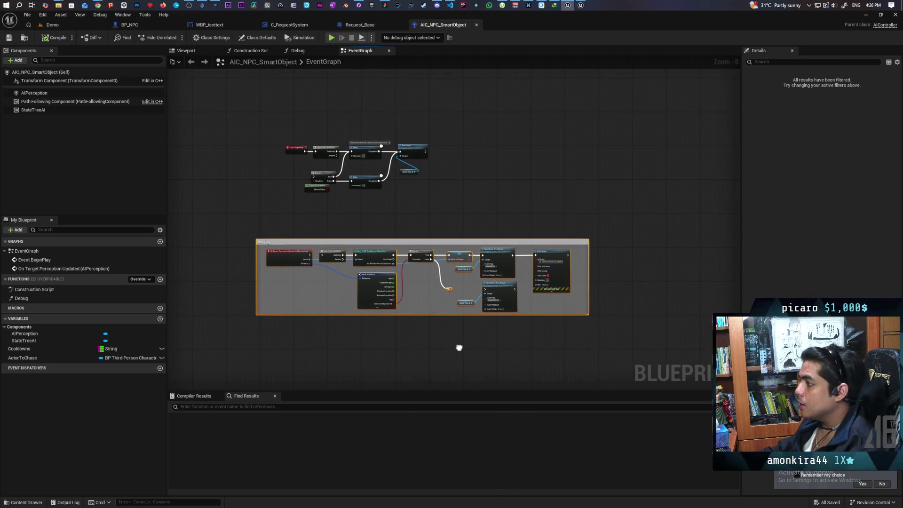
scroll(317, 303, up, 4)
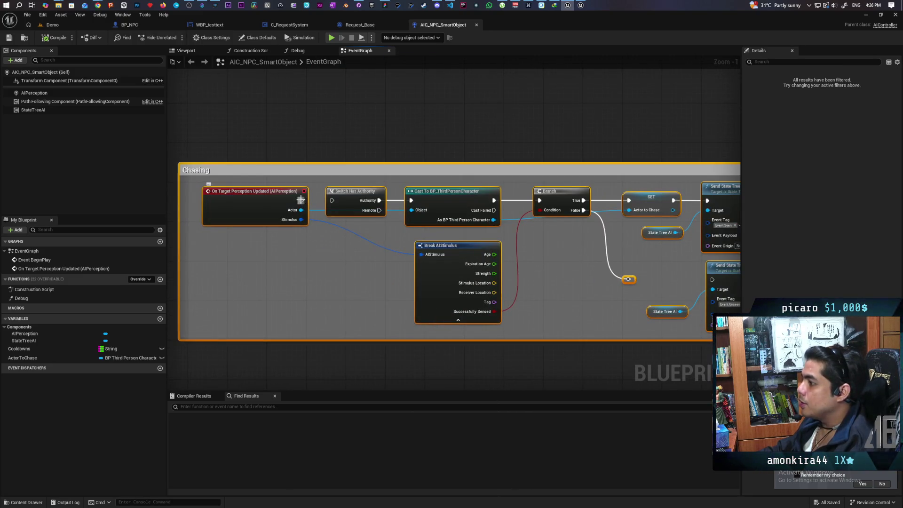
mouse_move(262, 106)
mouse_down()
mouse_move(402, 282)
mouse_move(385, 351)
mouse_up()
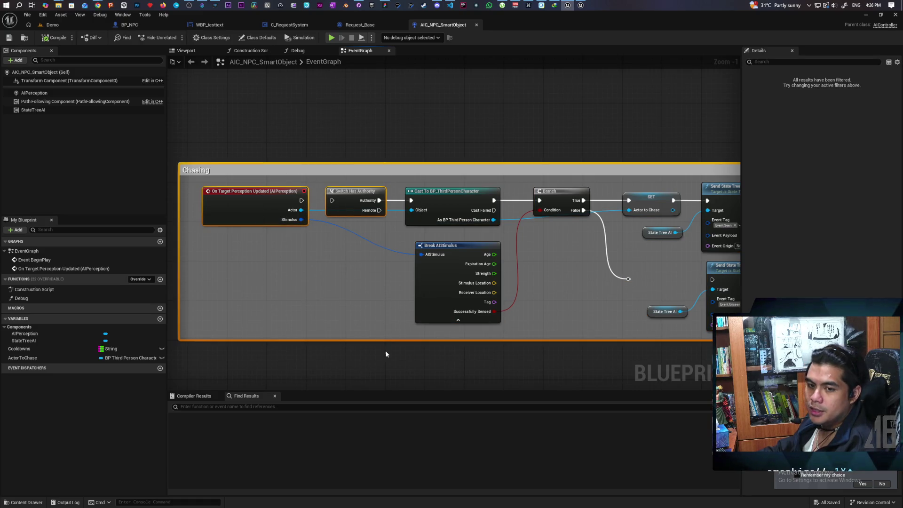
click(83, 24)
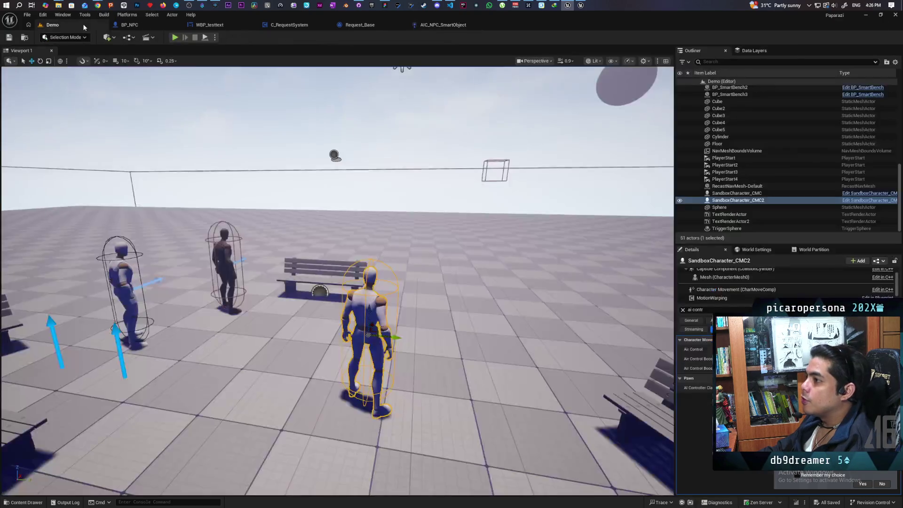
Focus on the selected character, survey the NPCs and benches, and start the three-client play session.
key(f)
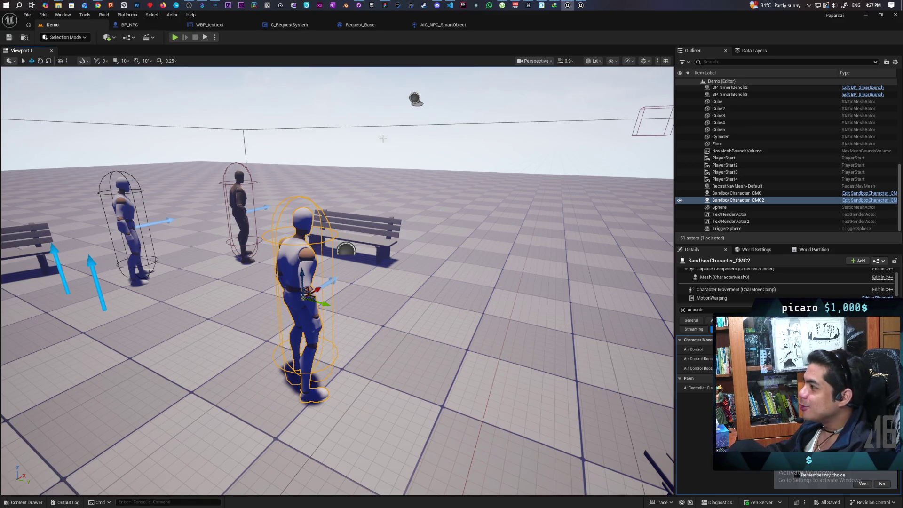
mouse_move(411, 151)
mouse_down()
mouse_move(386, 169)
mouse_move(419, 165)
mouse_up()
drag(442, 198, 447, 204)
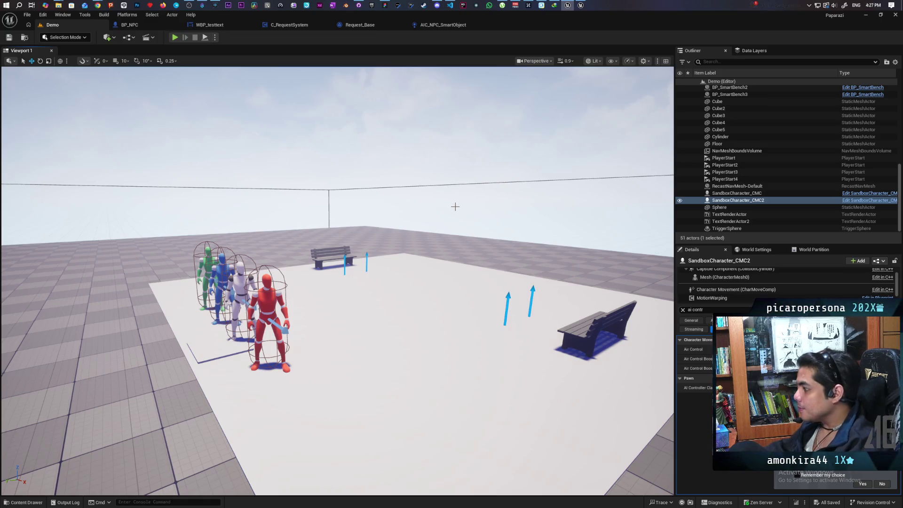
drag(374, 395, 355, 398)
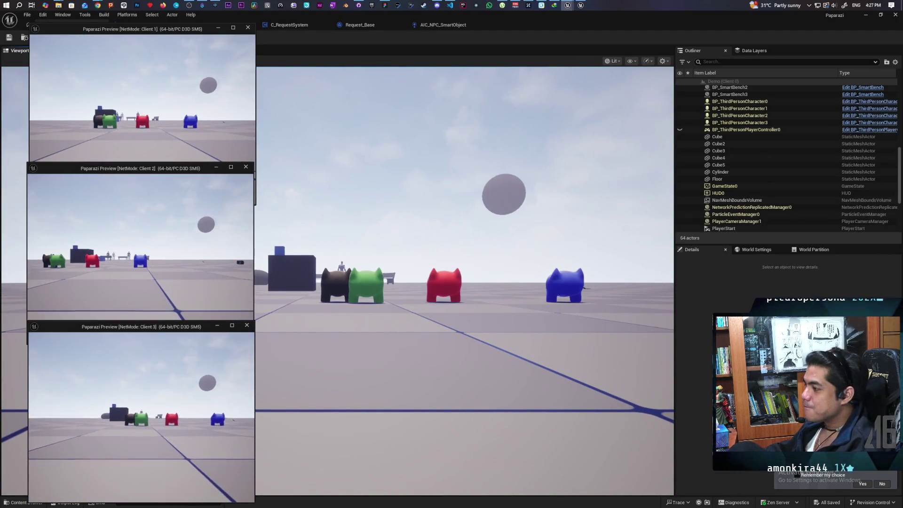
click(342, 252)
Walk the pawn up to and along the platform edge, then stop the session with Esc.
key(w)
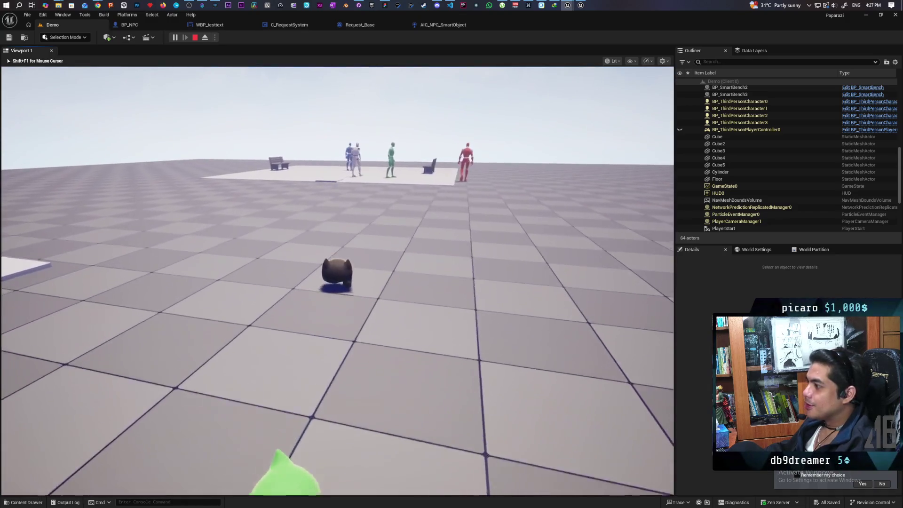
key(w)
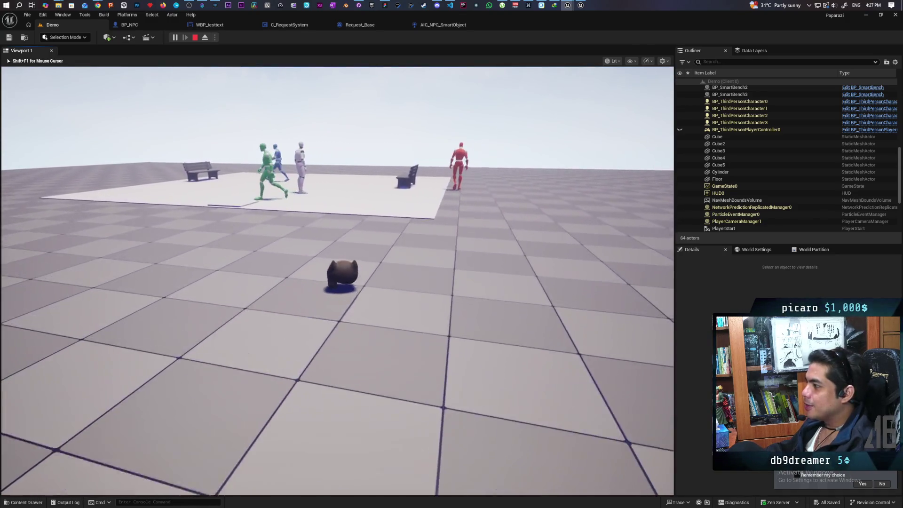
key(w)
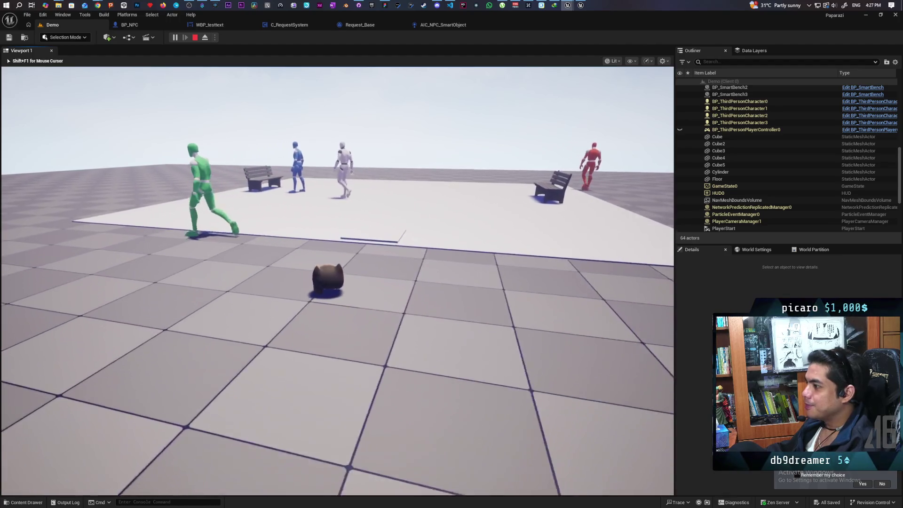
key(w)
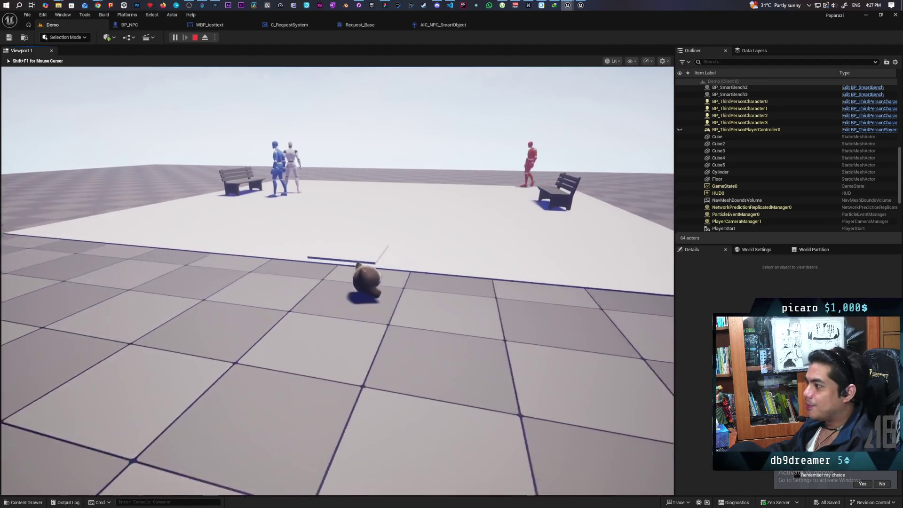
key(w)
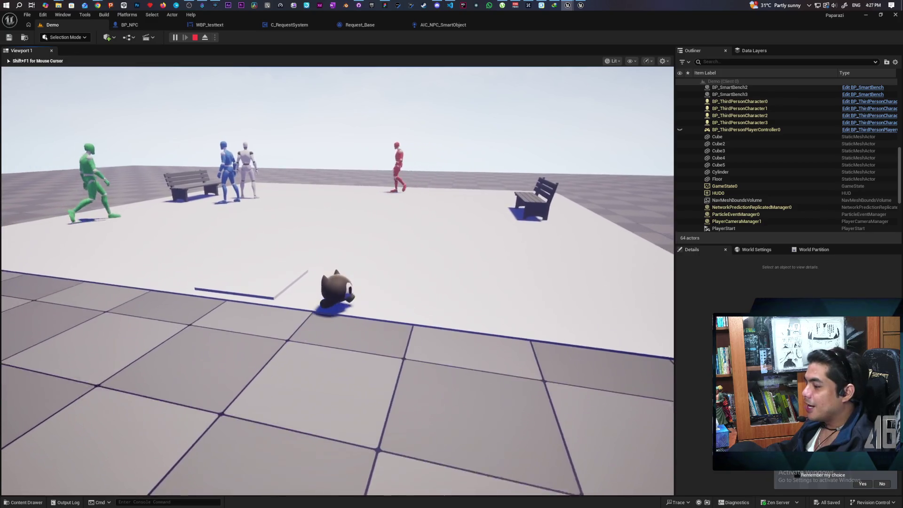
key(w)
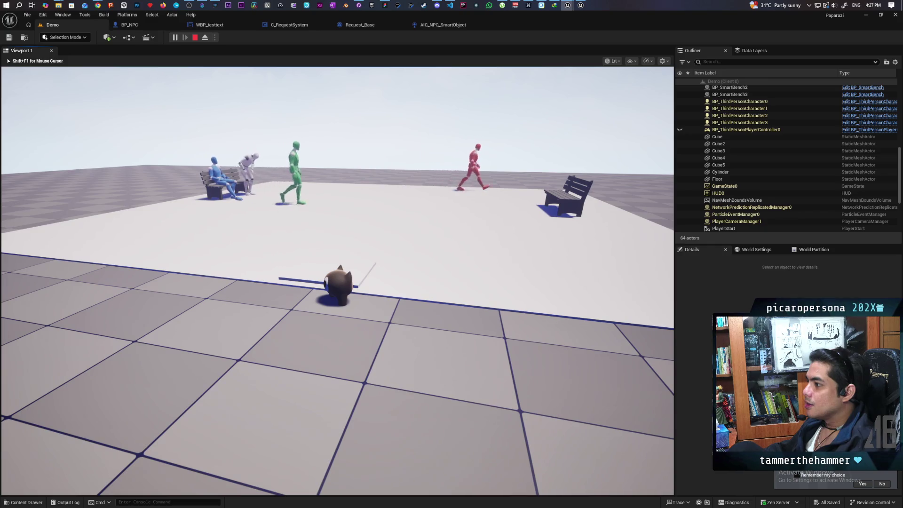
key(w)
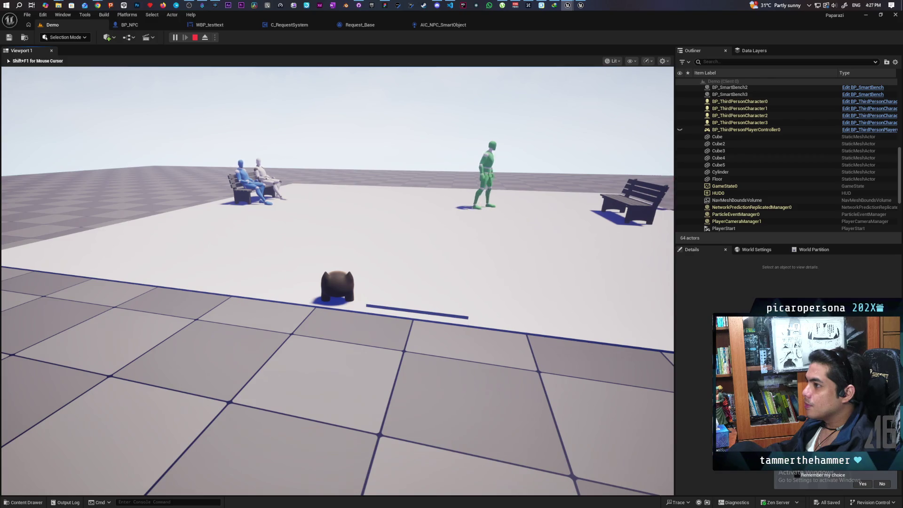
key(w)
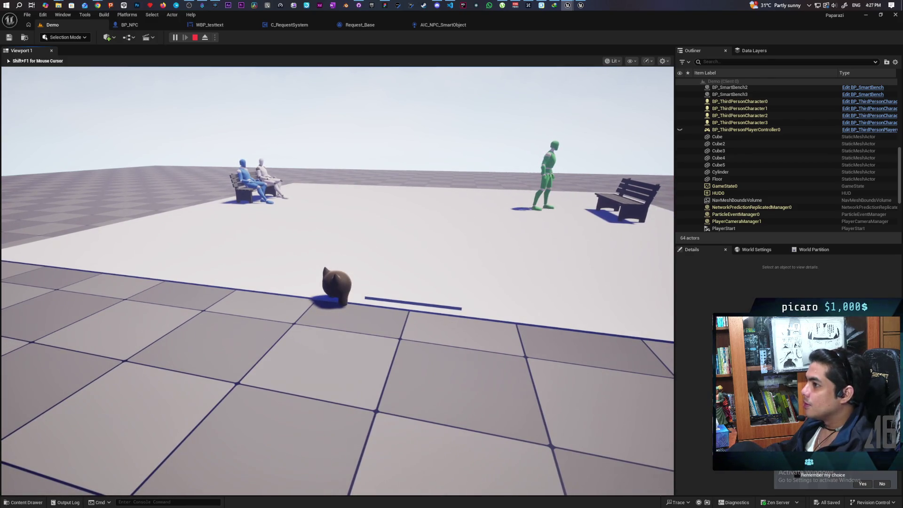
key(Escape)
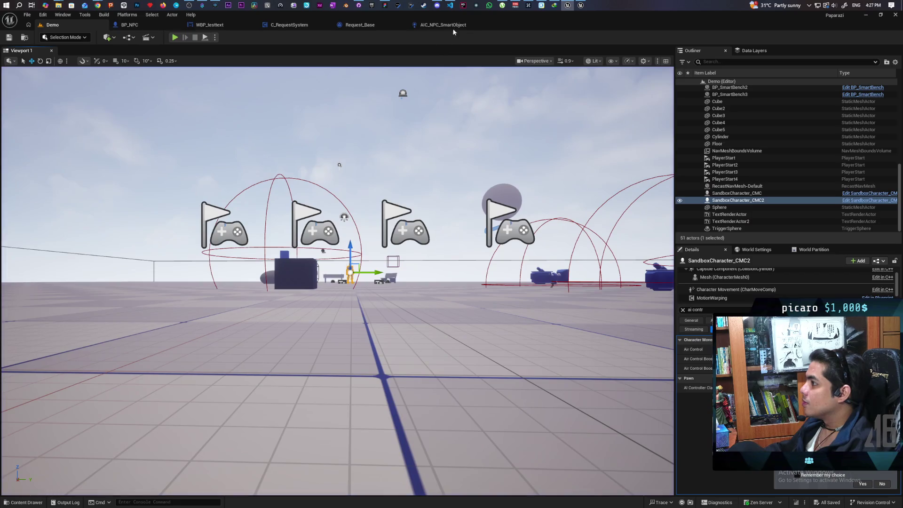
Review Request_Base's Branch, Request Mode, Init and Complete Request events.
click(453, 26)
click(357, 26)
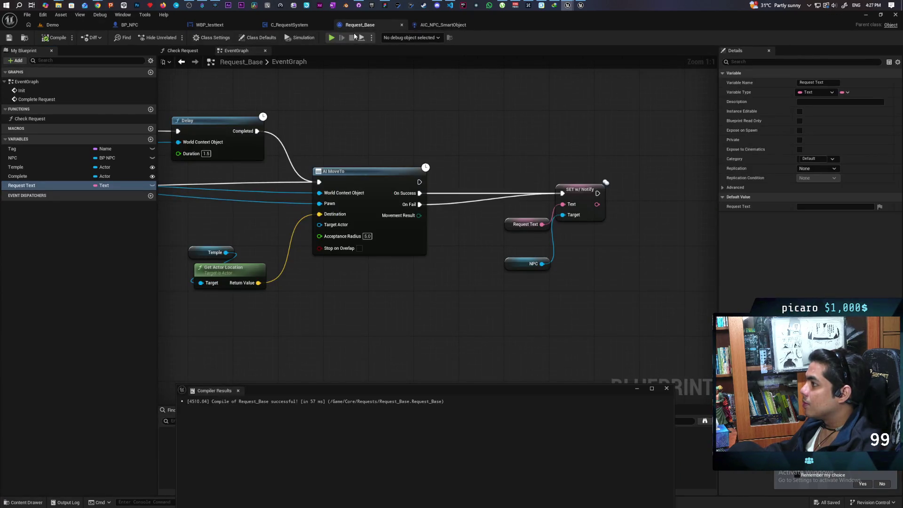
scroll(402, 117, down, 3)
mouse_move(405, 117)
mouse_down()
mouse_move(570, 146)
mouse_move(538, 146)
mouse_move(611, 137)
mouse_up()
drag(371, 228, 570, 214)
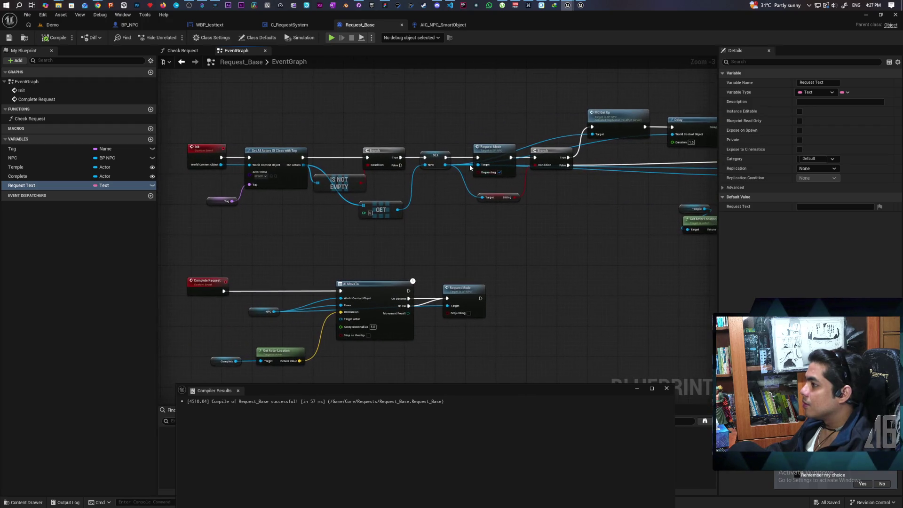
Add an F9 breakpoint on C_RequestSystem's Next Request node after its Delay, then return to Demo.
click(289, 25)
scroll(327, 302, down, 2)
mouse_move(326, 302)
mouse_down()
mouse_move(317, 244)
mouse_move(350, 213)
mouse_up()
scroll(329, 242, down, 1)
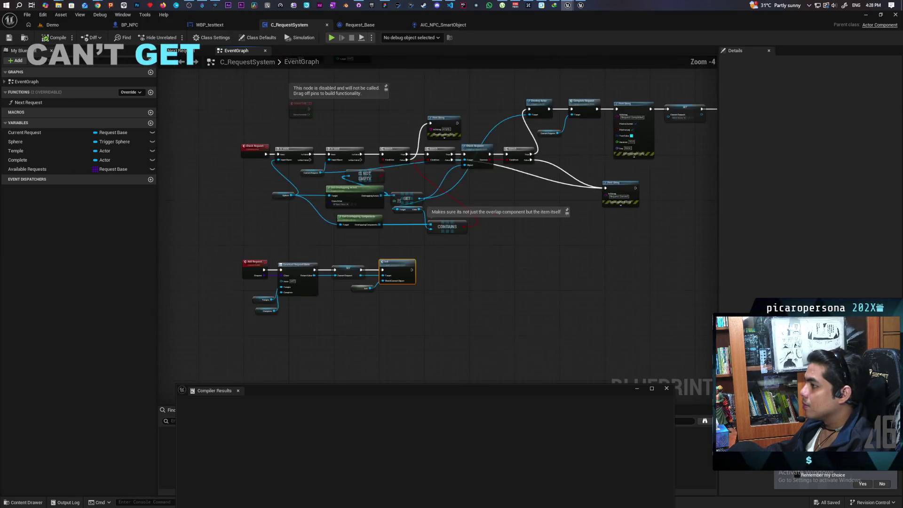
drag(402, 148, 403, 264)
scroll(402, 264, up, 2)
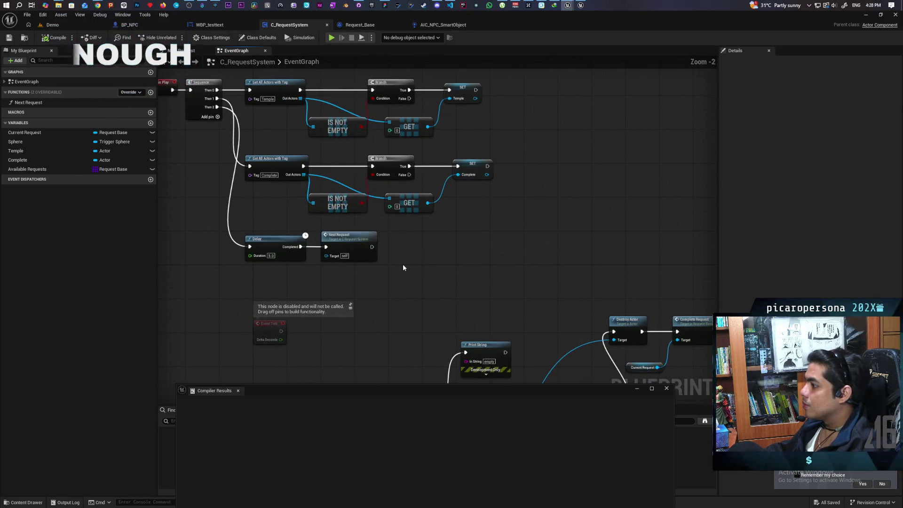
scroll(402, 267, down, 1)
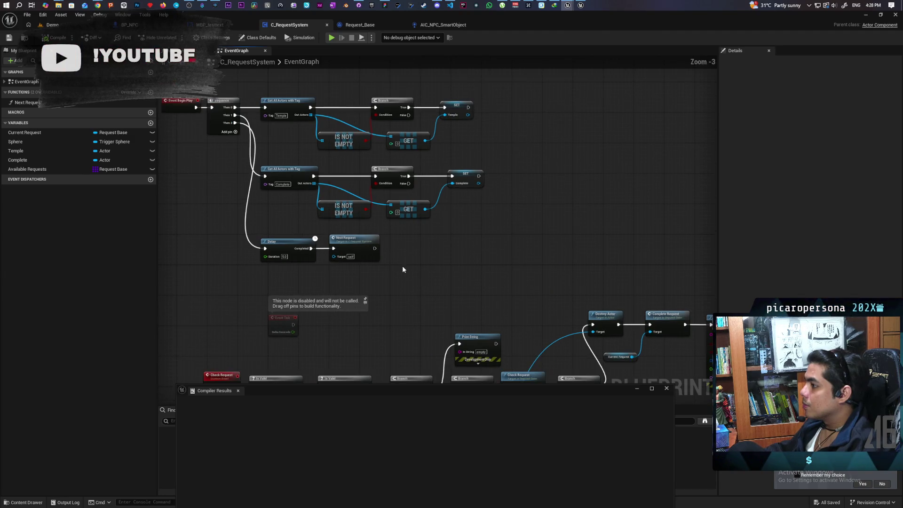
drag(341, 273, 382, 271)
click(409, 249)
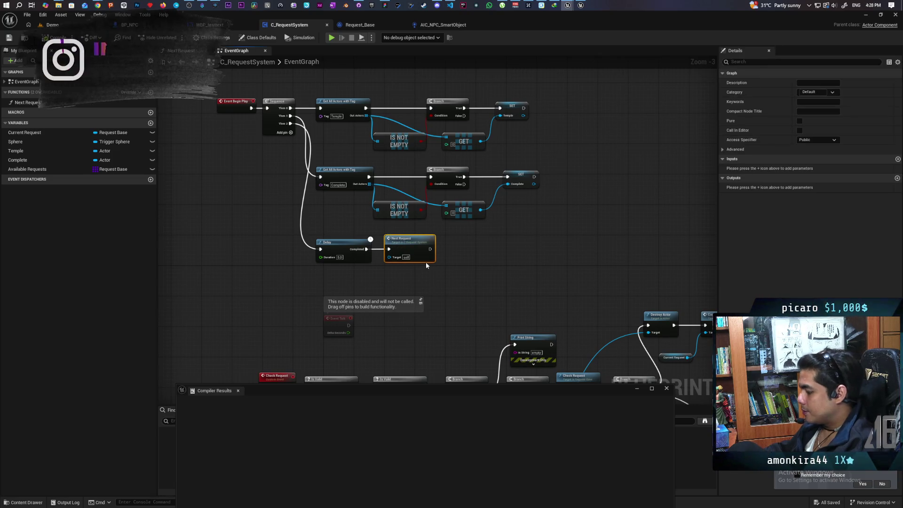
key(F9)
click(52, 25)
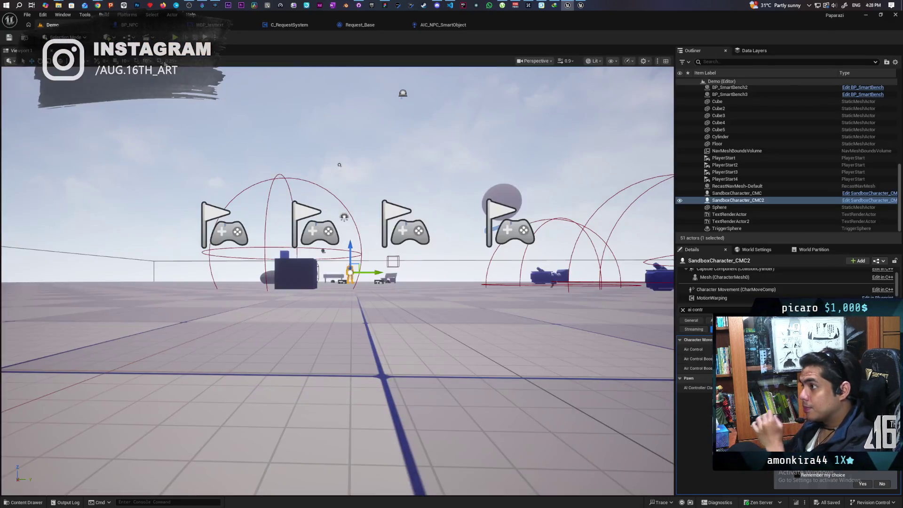
Start a three-client play session with Alt+P and open the Next Request function at the breakpoint.
key(alt+p)
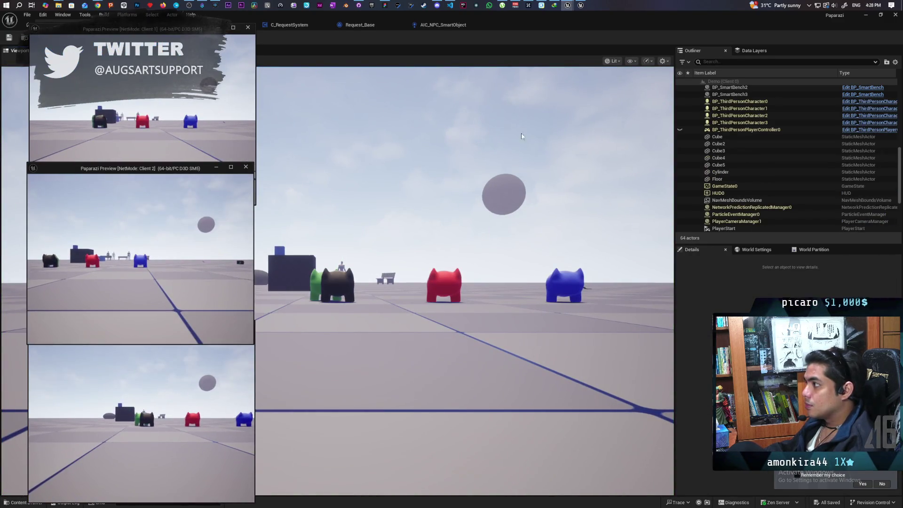
double_click(521, 22)
click(517, 53)
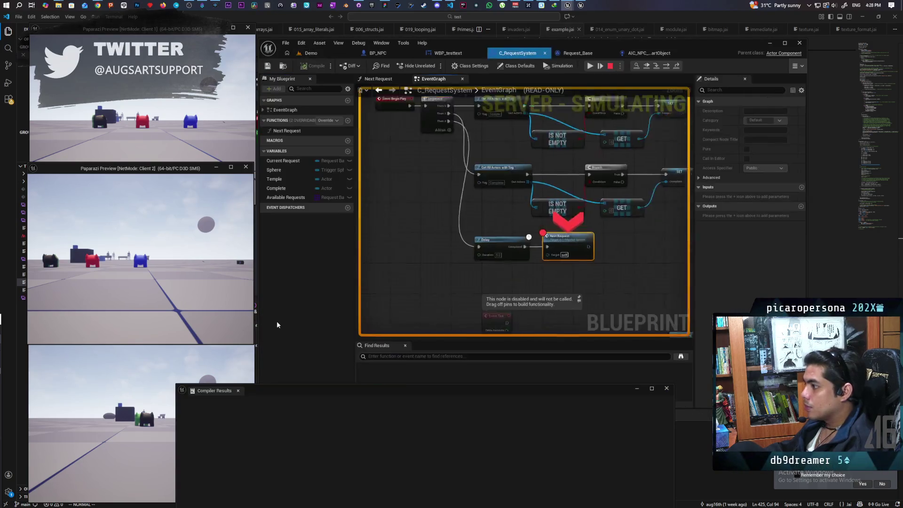
right_click(537, 211)
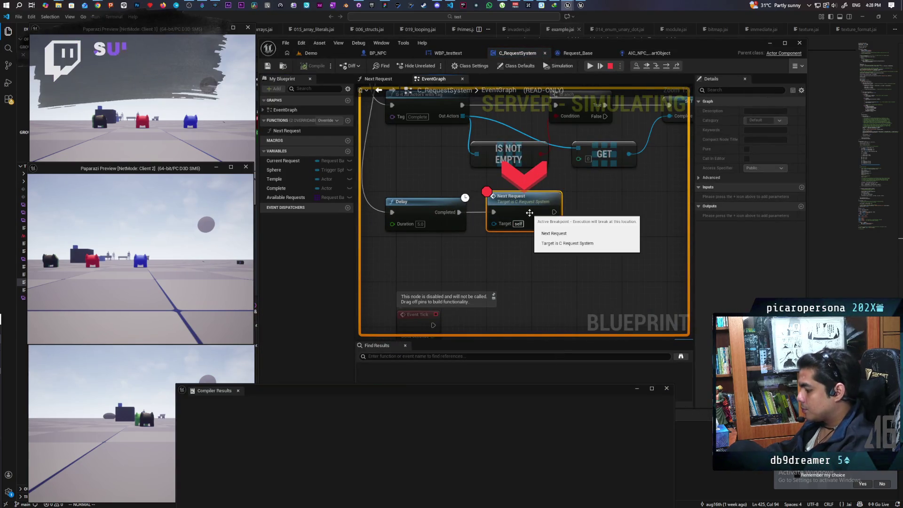
double_click(537, 211)
Step through Add Request, Construct Request Base and Request_Base's Init to Request Mode and Branch.
key(F10)
key(F10)
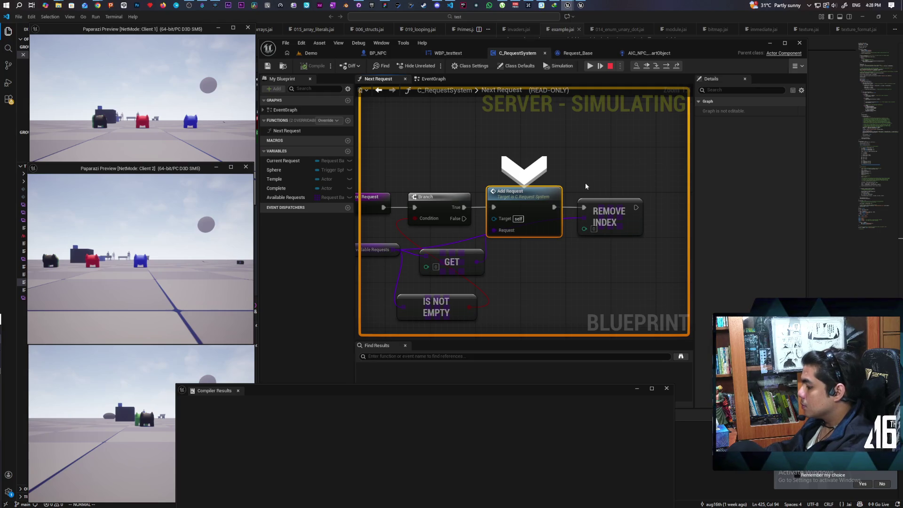
key(F11)
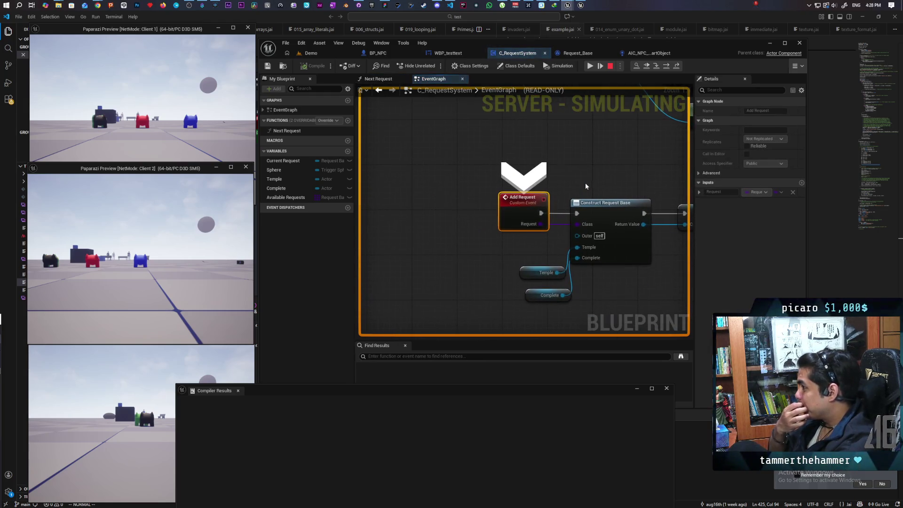
key(F11)
key(F11)
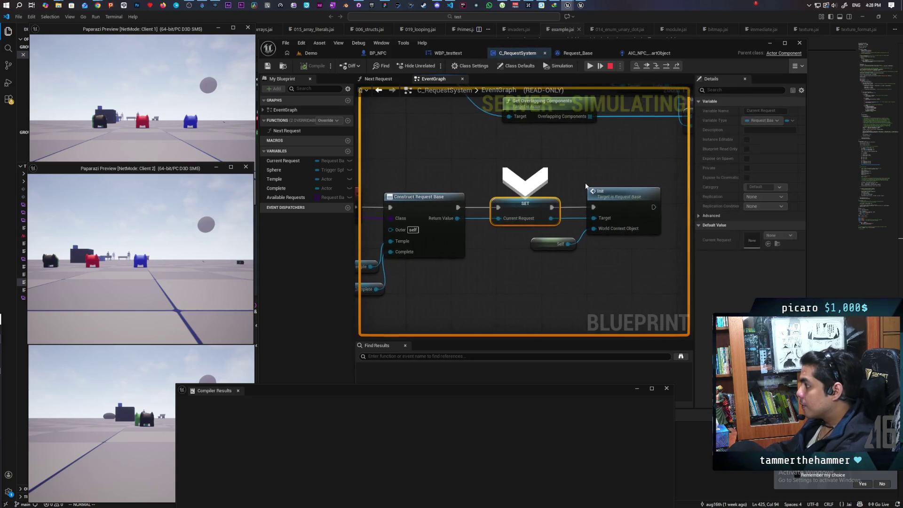
key(F11)
key(F11)
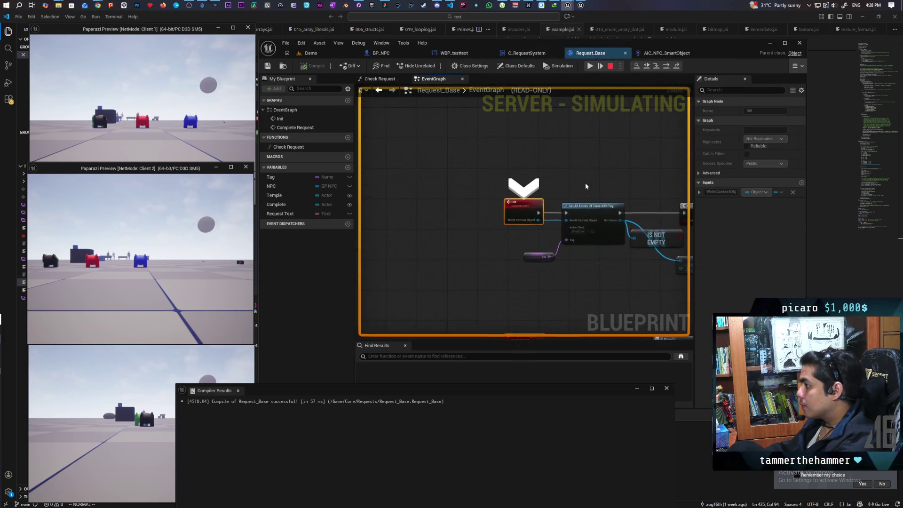
key(F11)
key(F11)
key(F11)
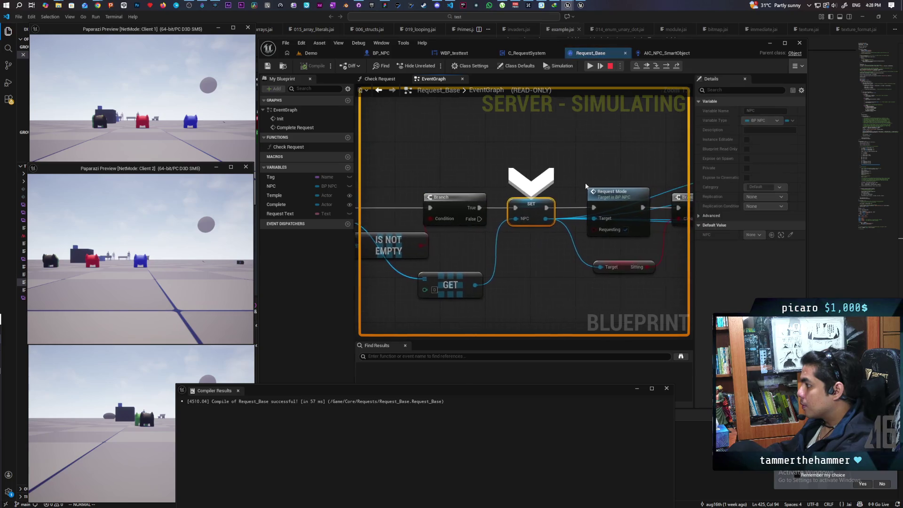
key(F11)
key(F11)
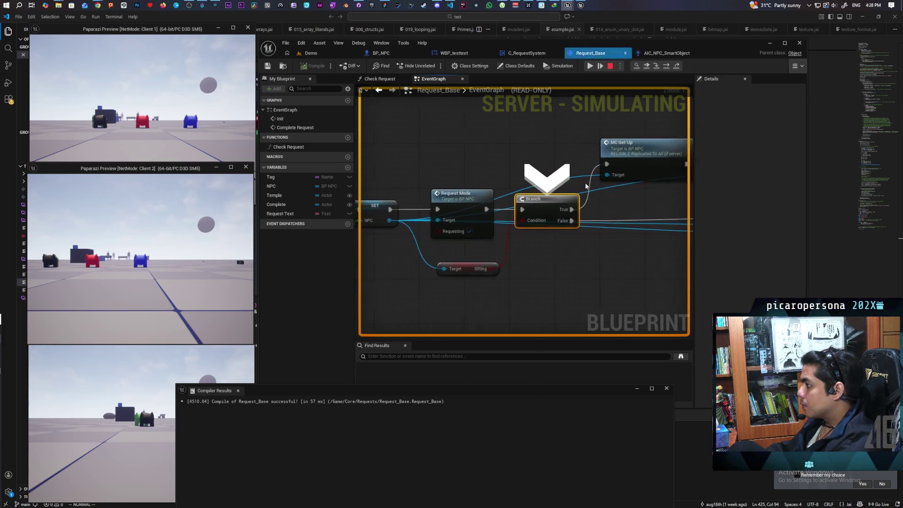
key(F11)
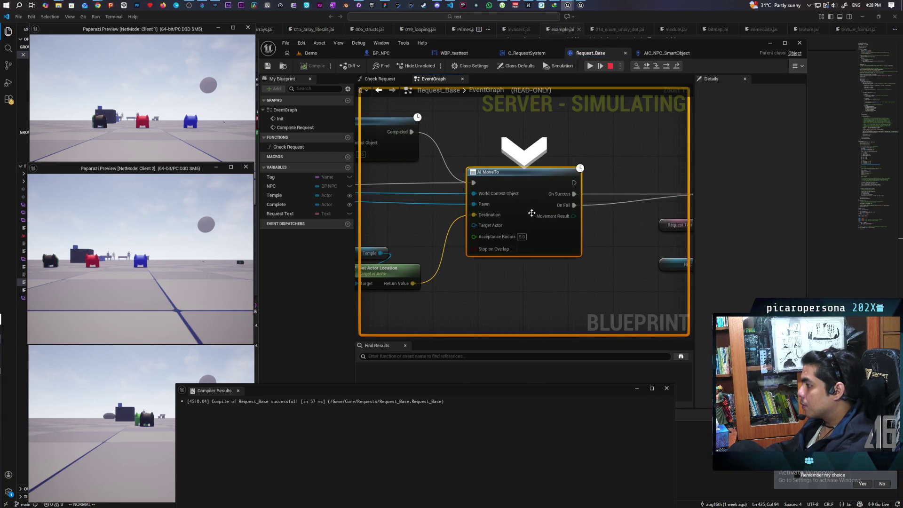
mouse_move(447, 232)
mouse_down()
mouse_move(676, 241)
mouse_move(424, 250)
mouse_up()
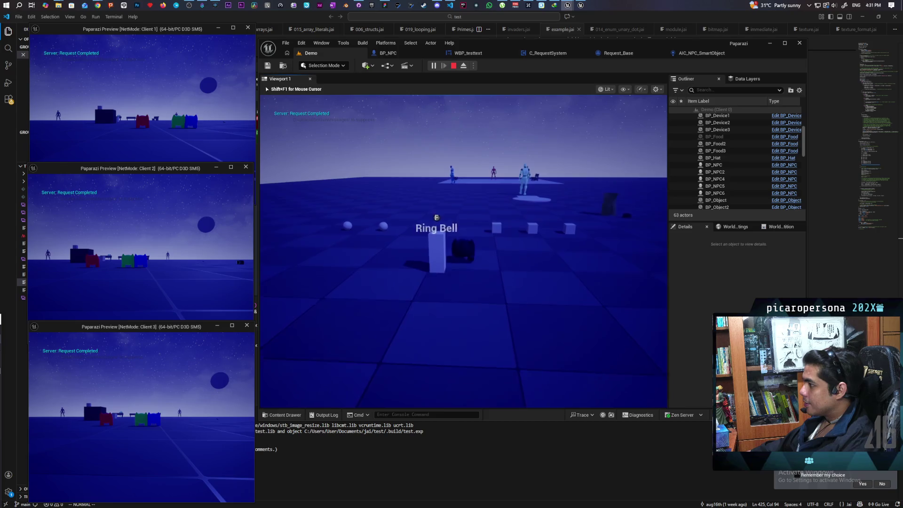
Walk the cat up to the NPC platform, back away and circle it, then stop the play test.
key(w)
key(w)
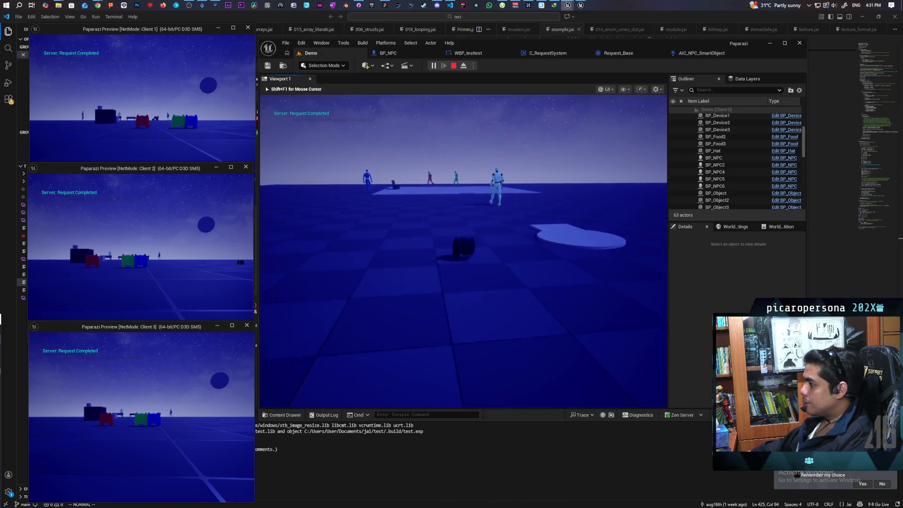
key(w)
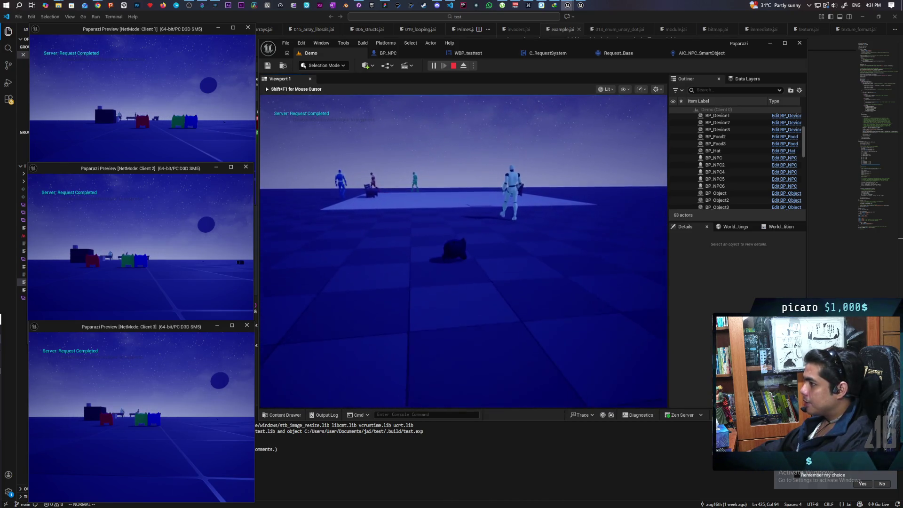
key(w)
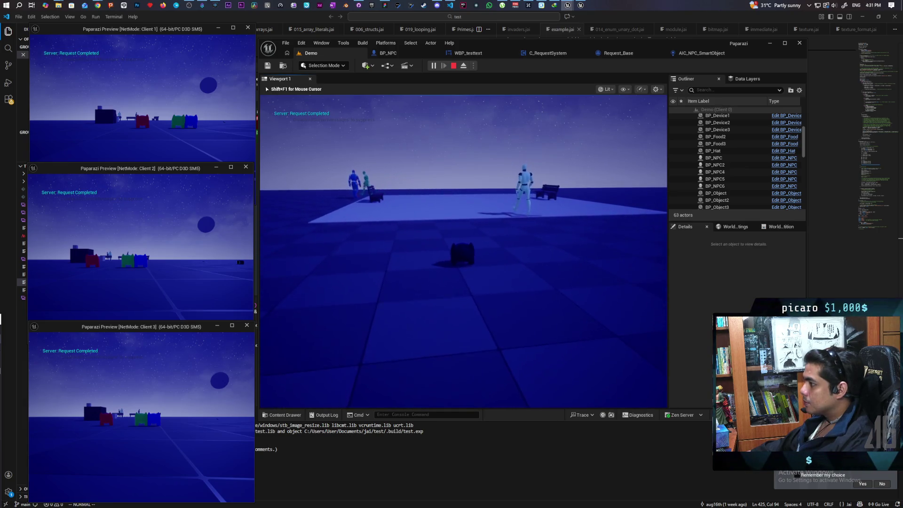
key(s)
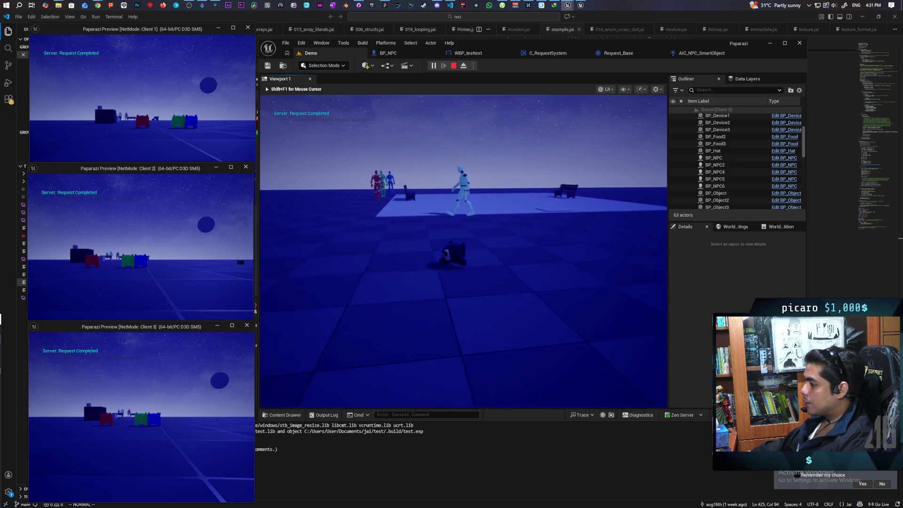
key(s)
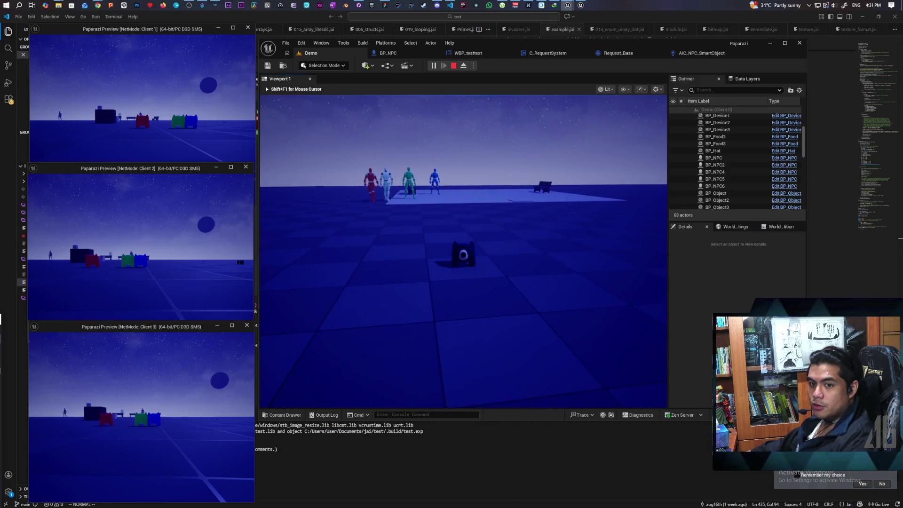
key(d)
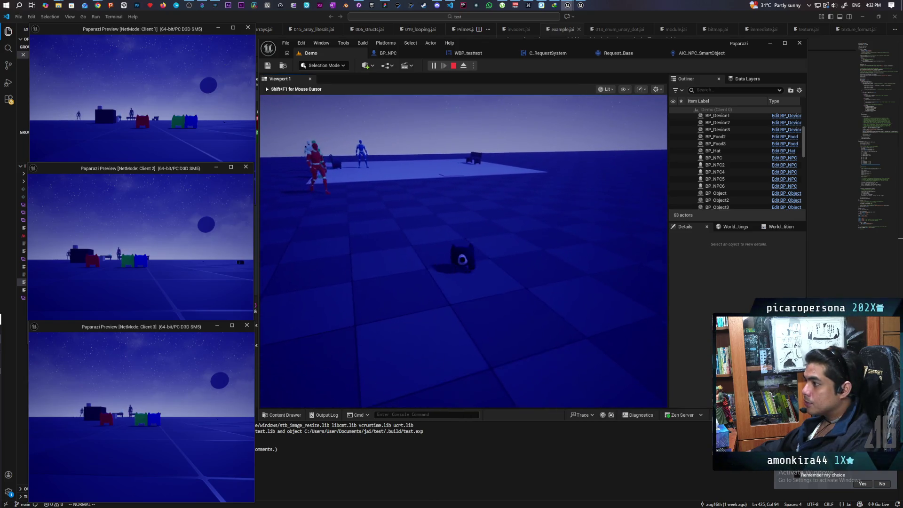
key(a)
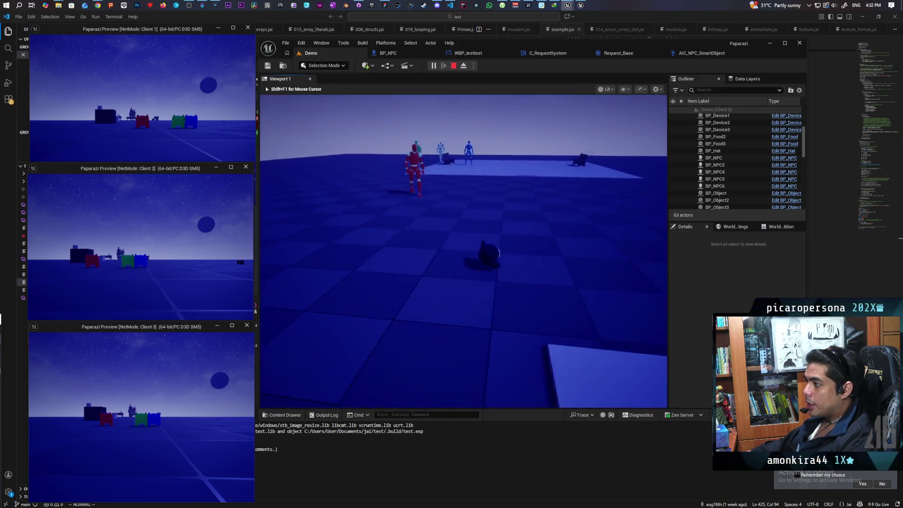
key(d)
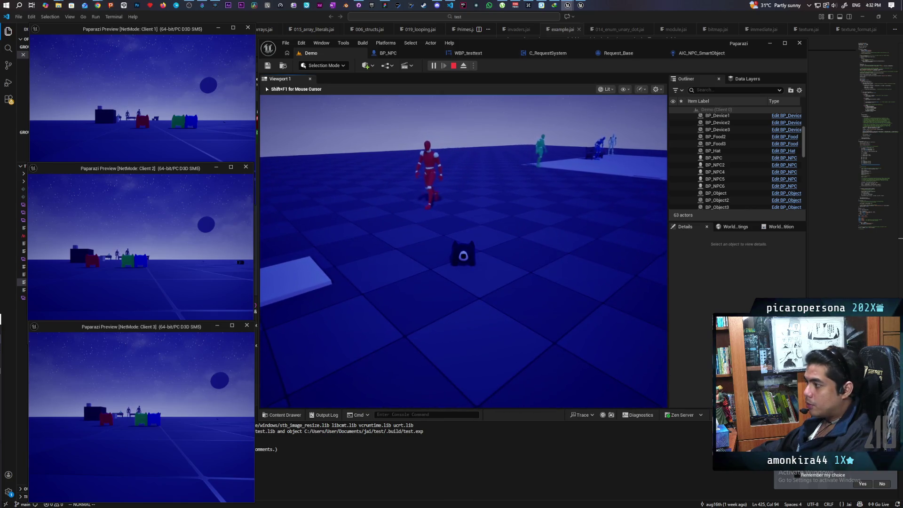
key(a)
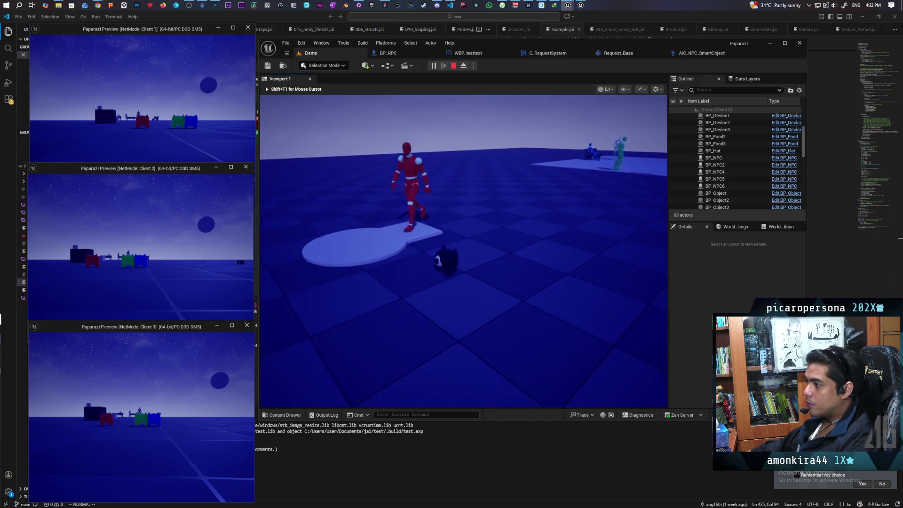
key(a)
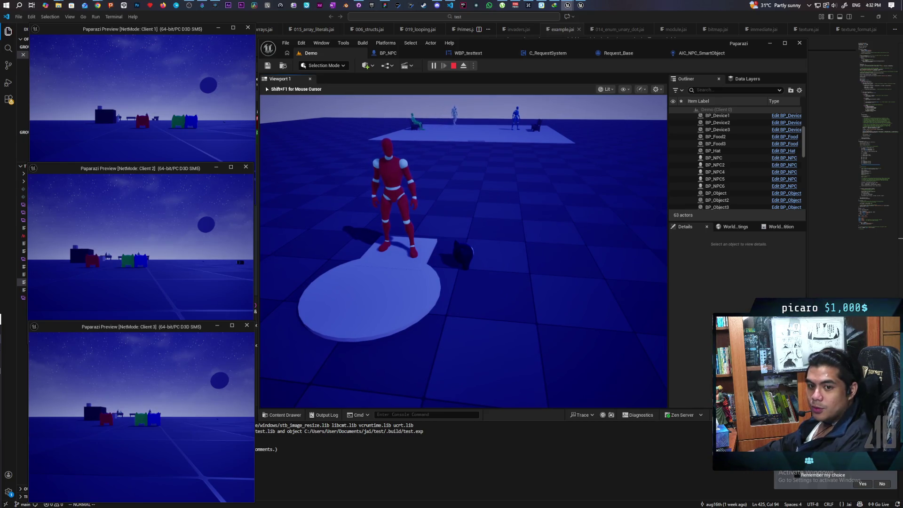
key(Escape)
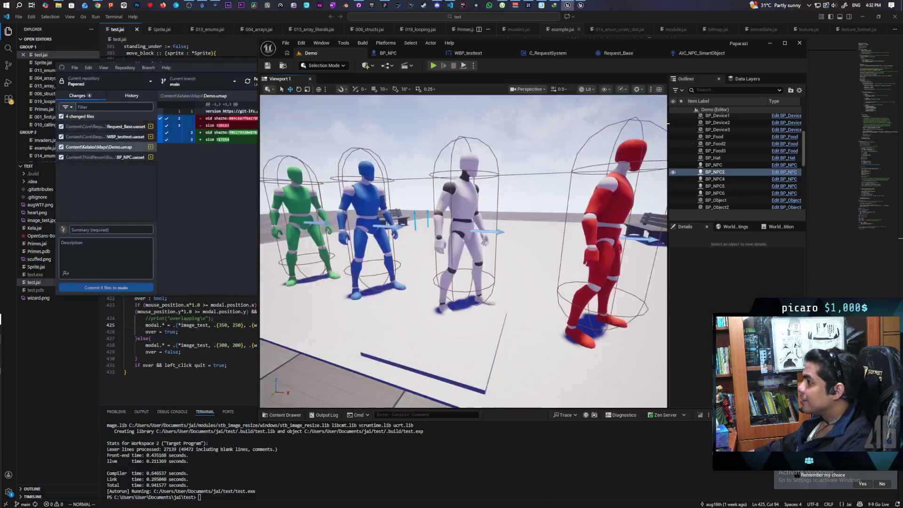
click(547, 55)
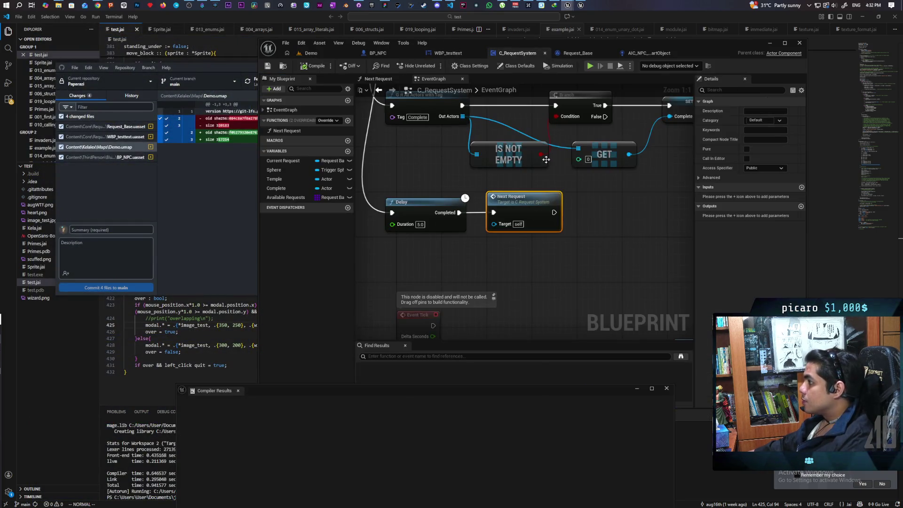
click(702, 44)
scroll(455, 224, down, 7)
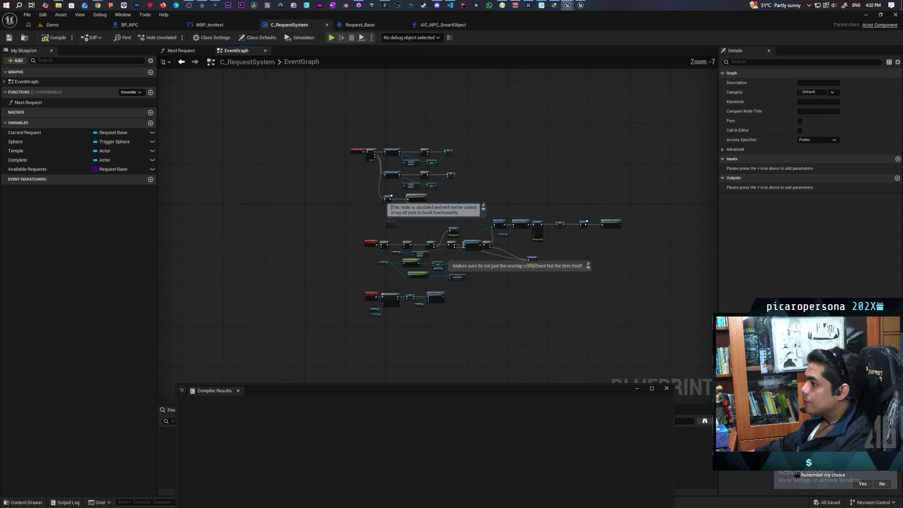
click(378, 211)
scroll(402, 197, up, 5)
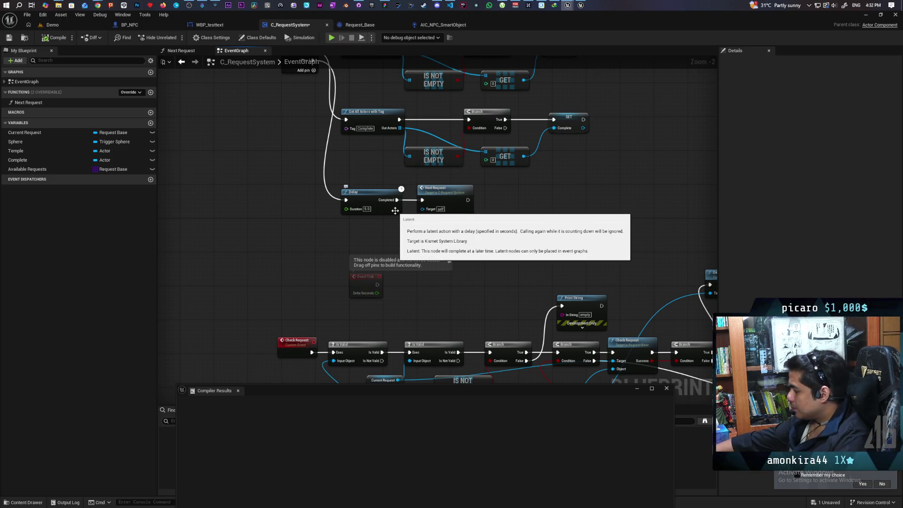
drag(506, 224, 490, 315)
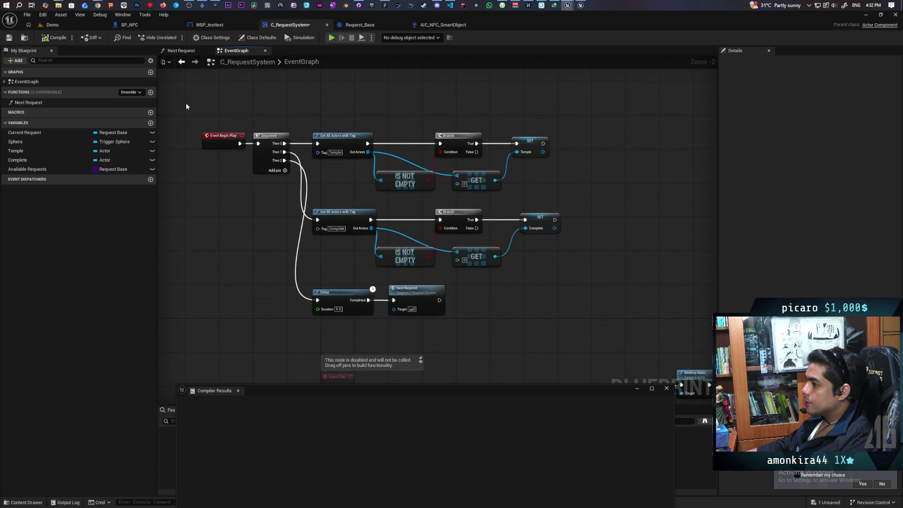
drag(186, 106, 575, 314)
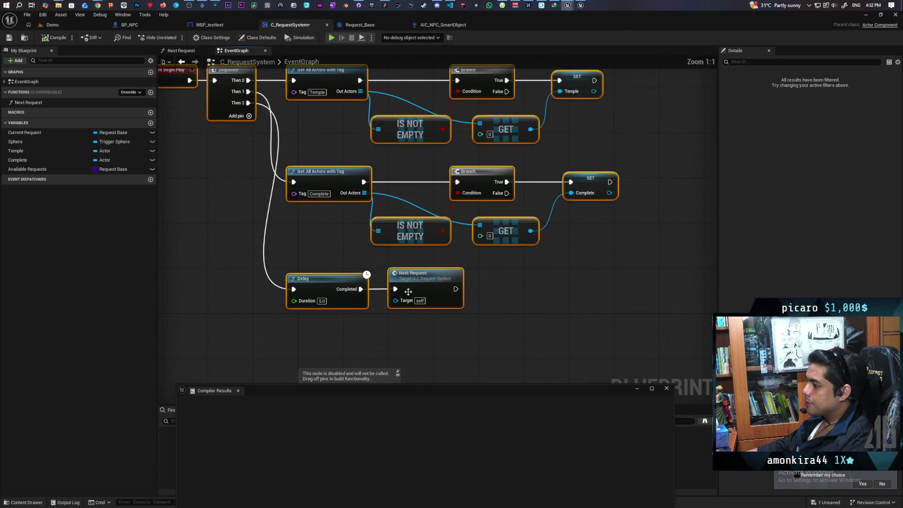
double_click(407, 290)
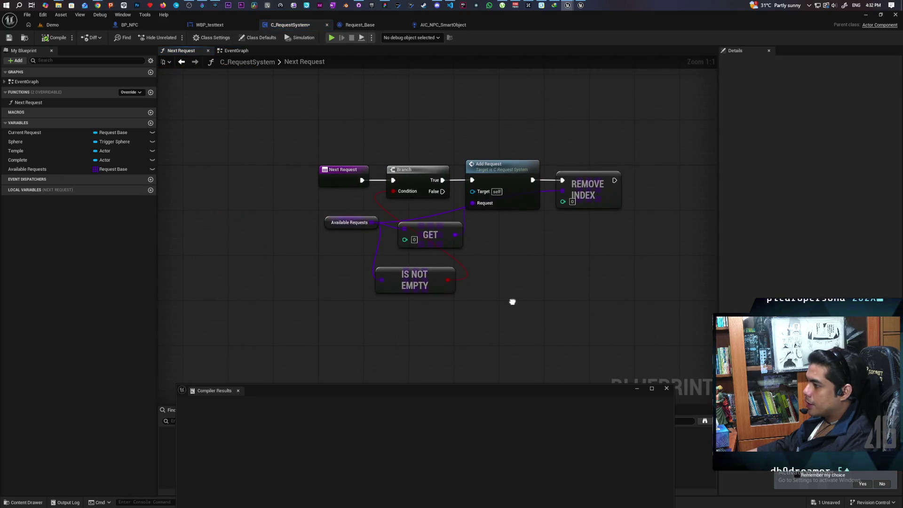
click(47, 170)
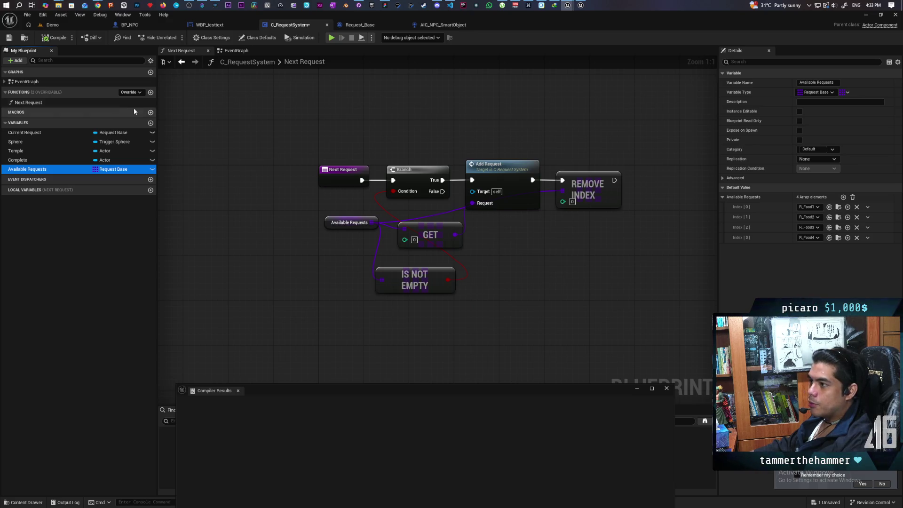
click(181, 61)
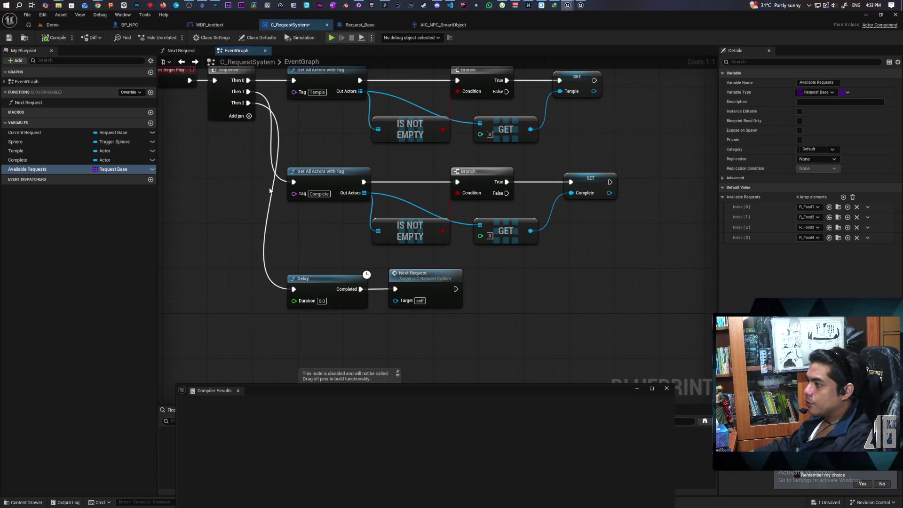
scroll(269, 190, down, 5)
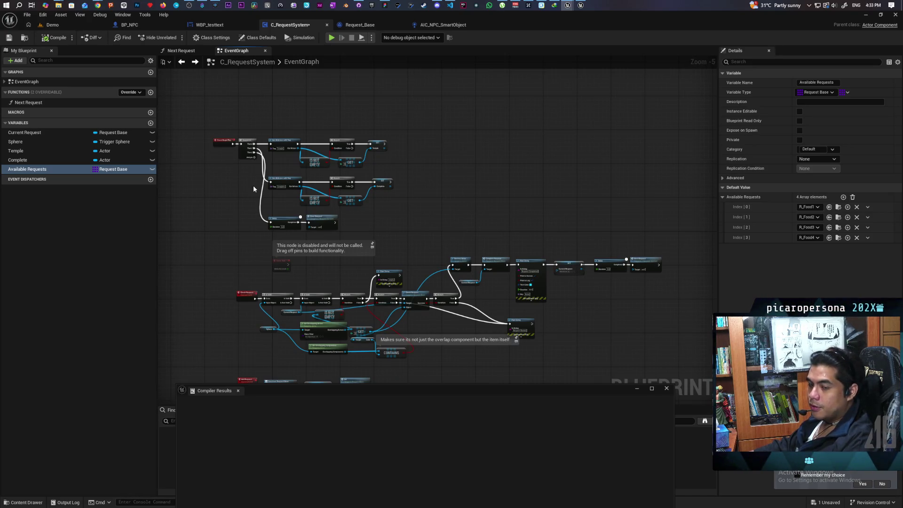
mouse_move(248, 175)
mouse_down()
mouse_move(272, 199)
mouse_move(275, 140)
mouse_move(446, 180)
mouse_up()
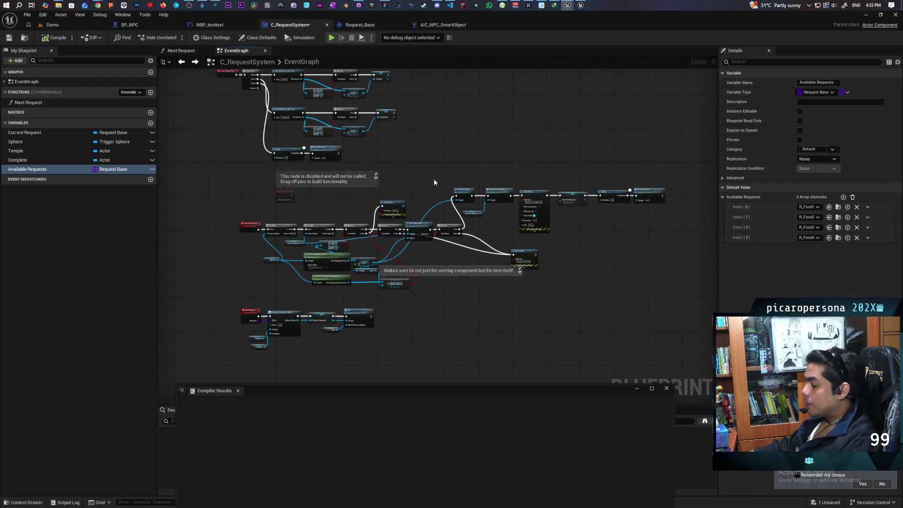
scroll(433, 174, up, 1)
scroll(432, 174, down, 1)
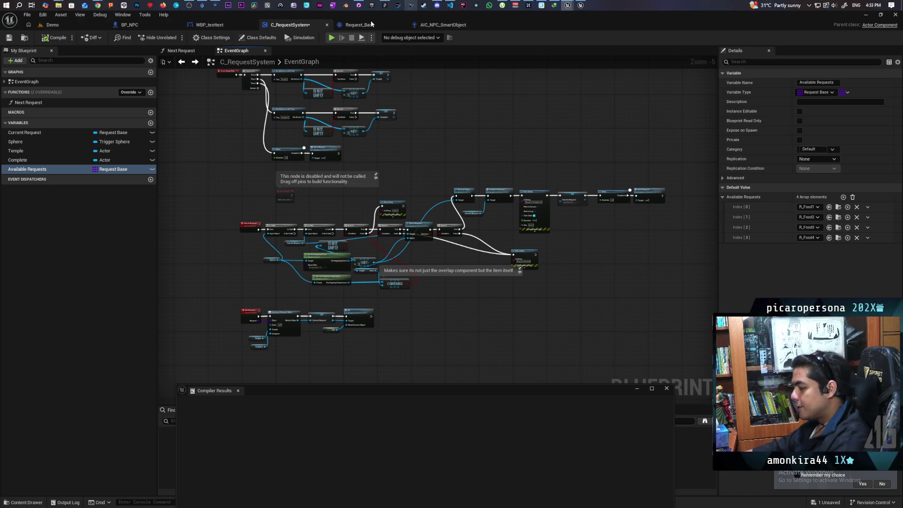
click(52, 24)
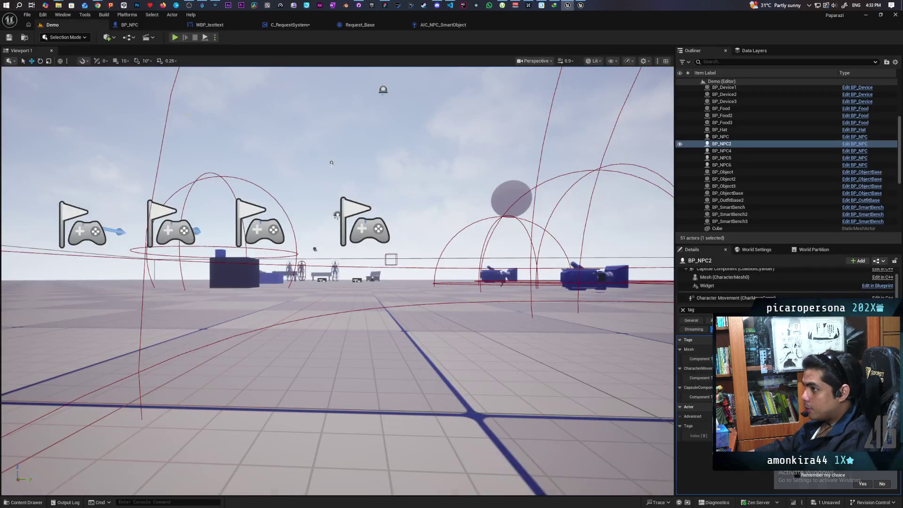
Start a multiplayer play test and shrink the editor so the client preview windows show.
key(s)
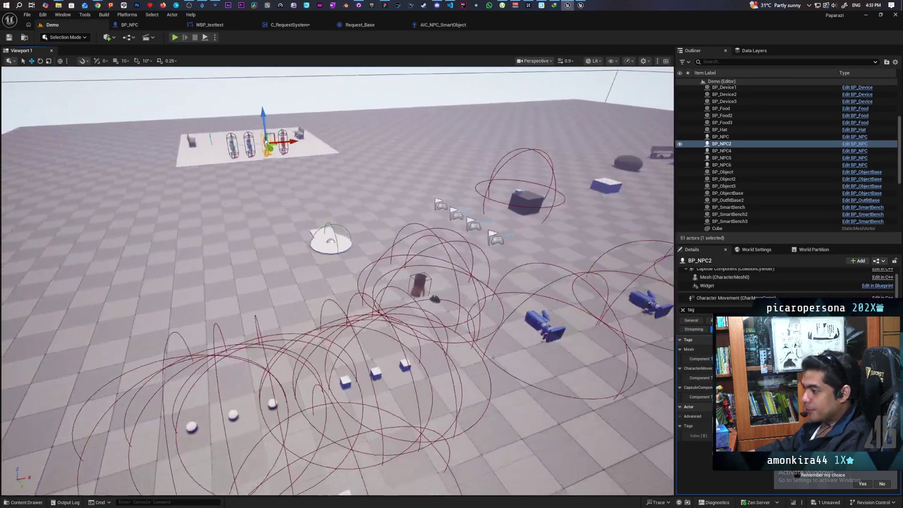
key(w)
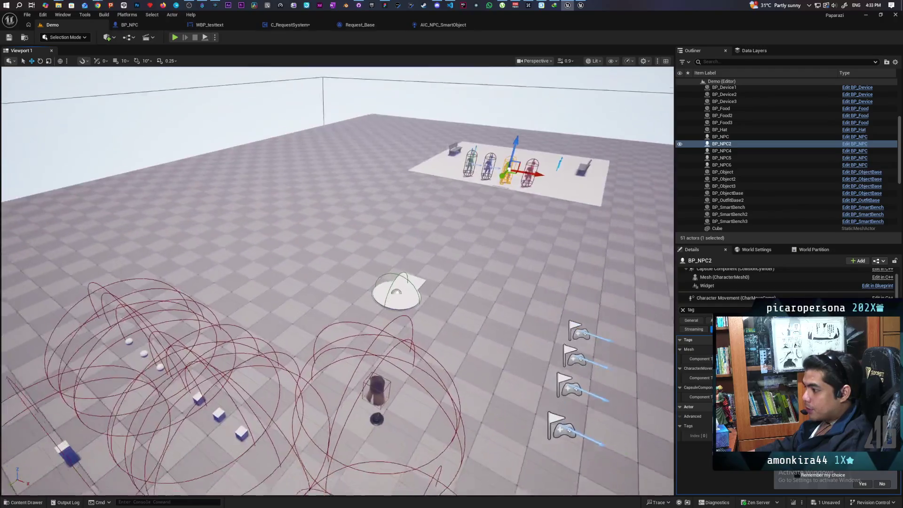
key(q)
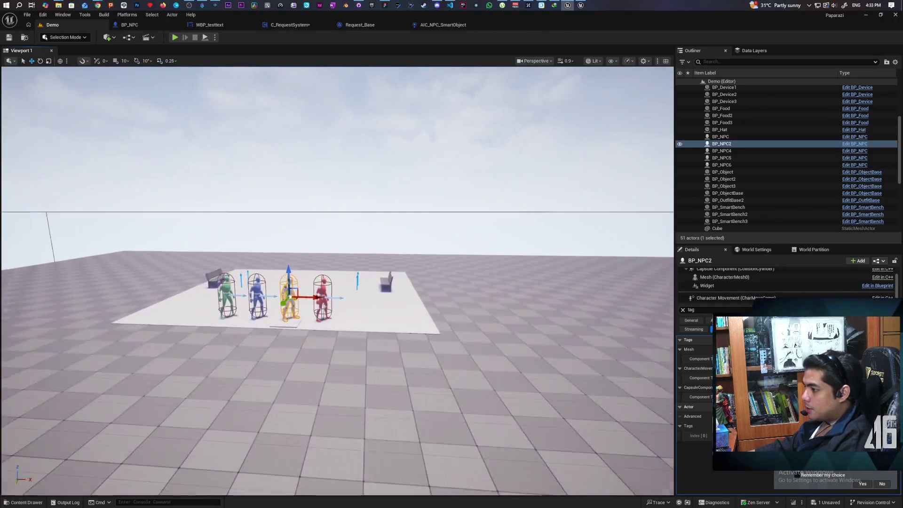
key(s)
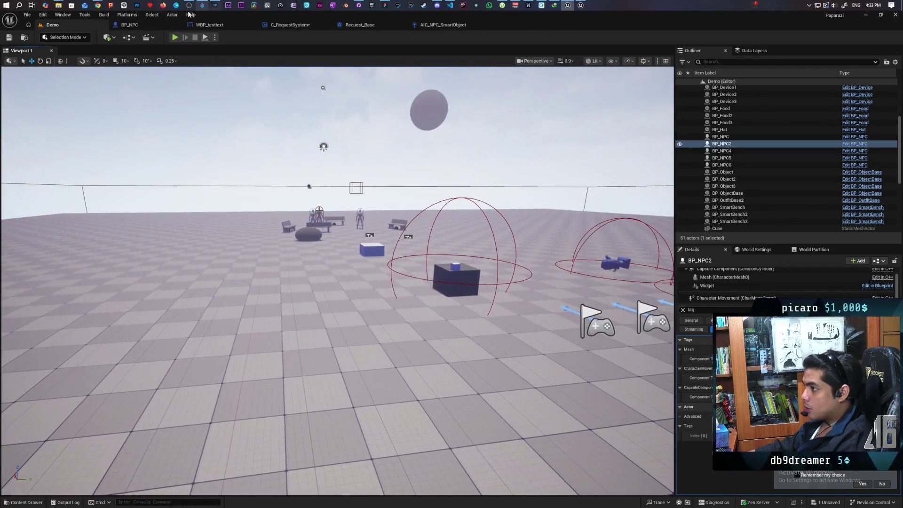
click(174, 38)
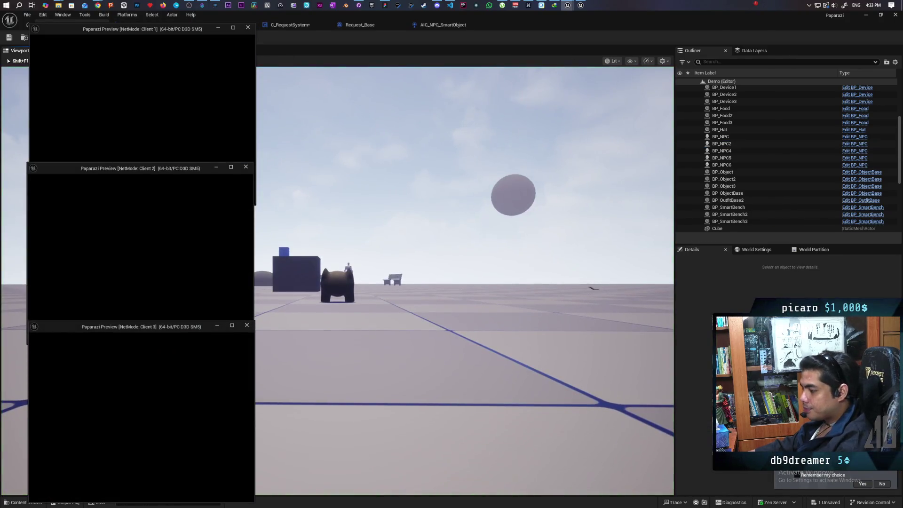
key(alt+Tab)
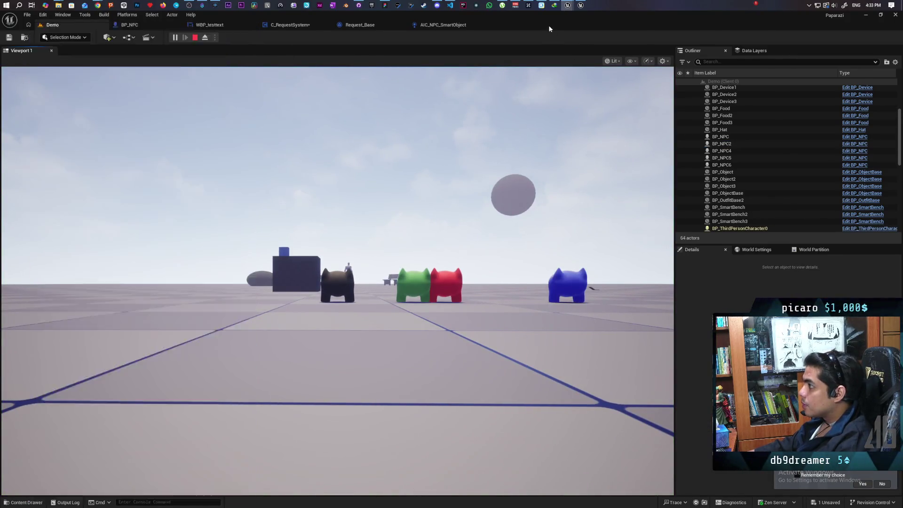
drag(548, 28, 607, 78)
In the main view, walk the brown character across the level and onto the NPCs.
click(536, 273)
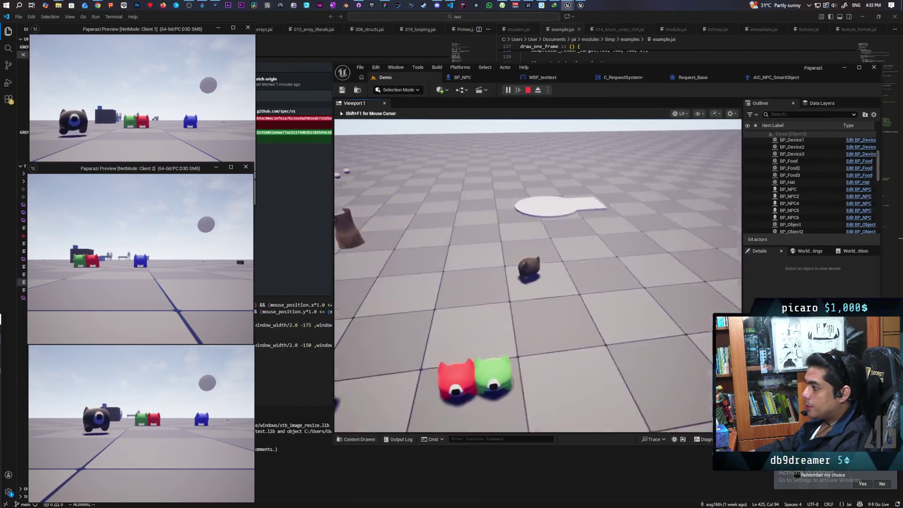
key(w)
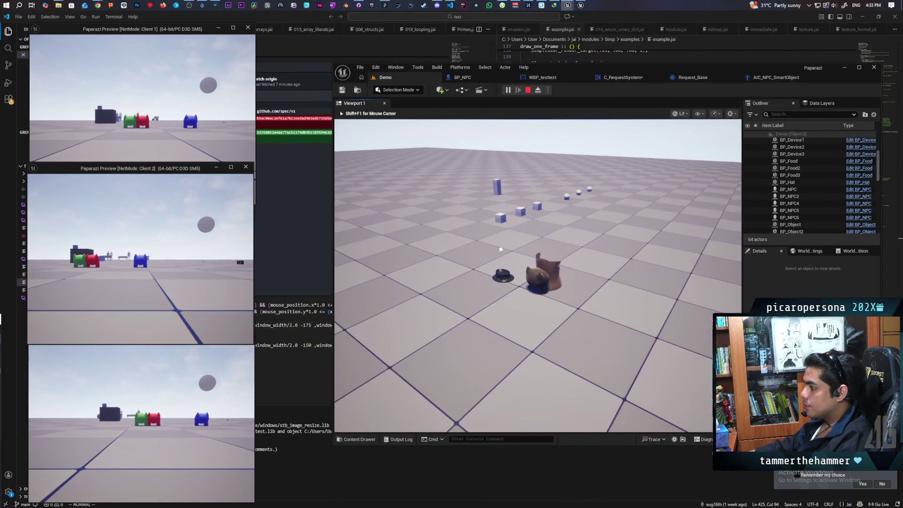
mouse_move(537, 275)
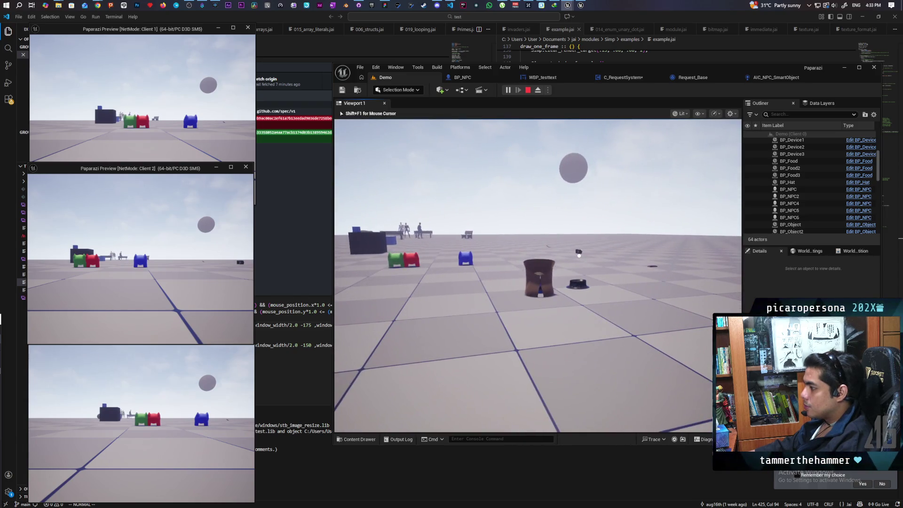
key(w)
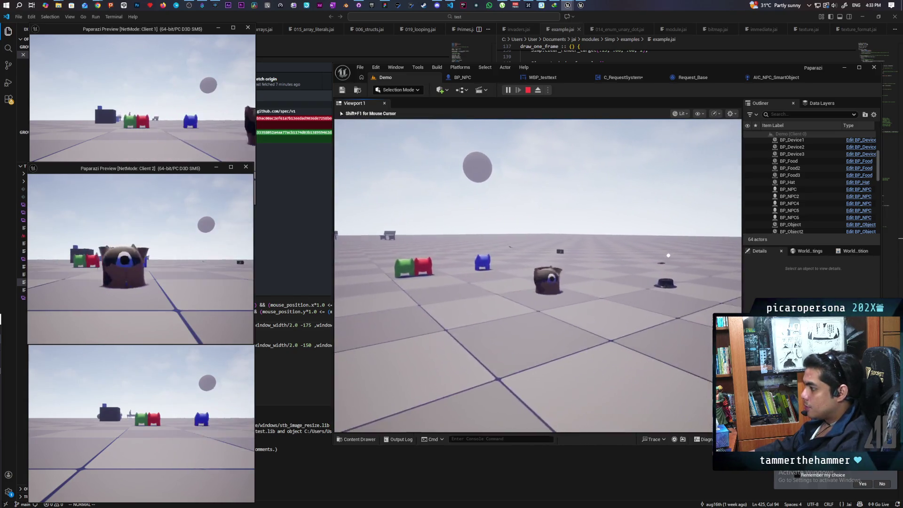
key(shift+F1)
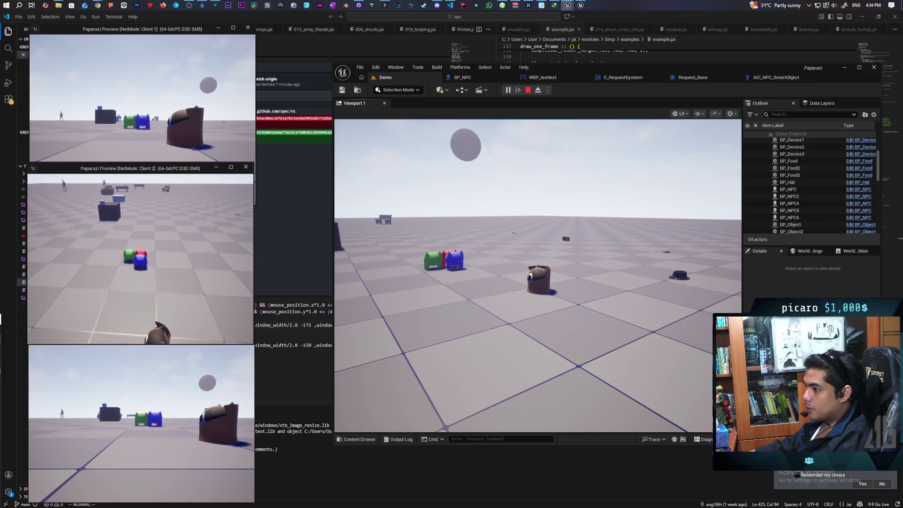
click(520, 248)
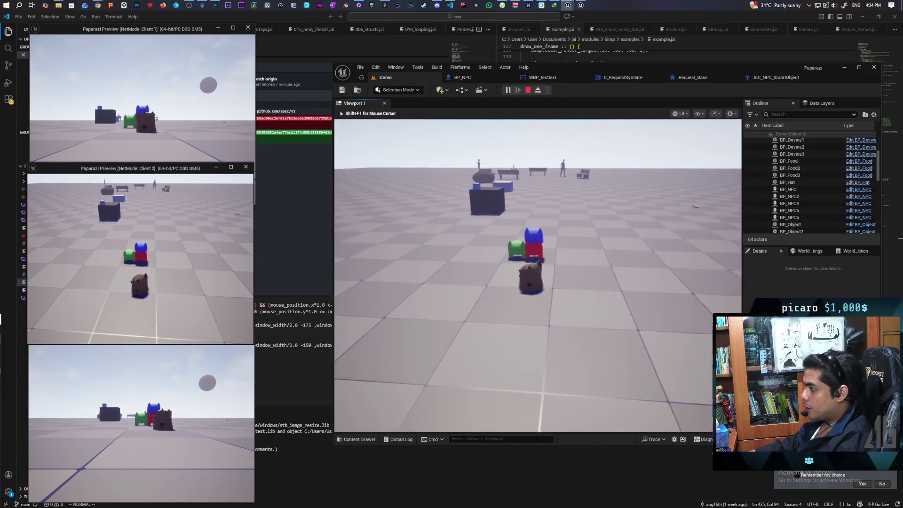
key(w)
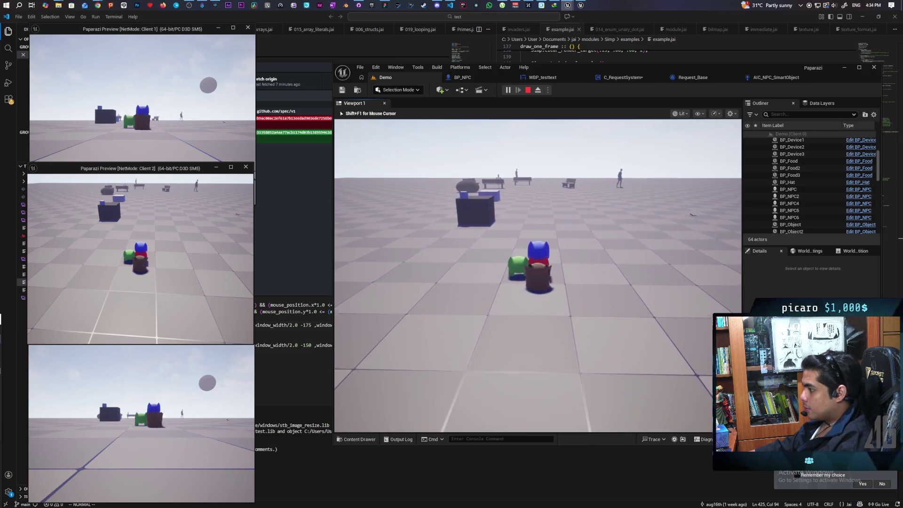
key(shift+F1)
From the third client, climb the green character onto the brown one, then end the session.
click(142, 400)
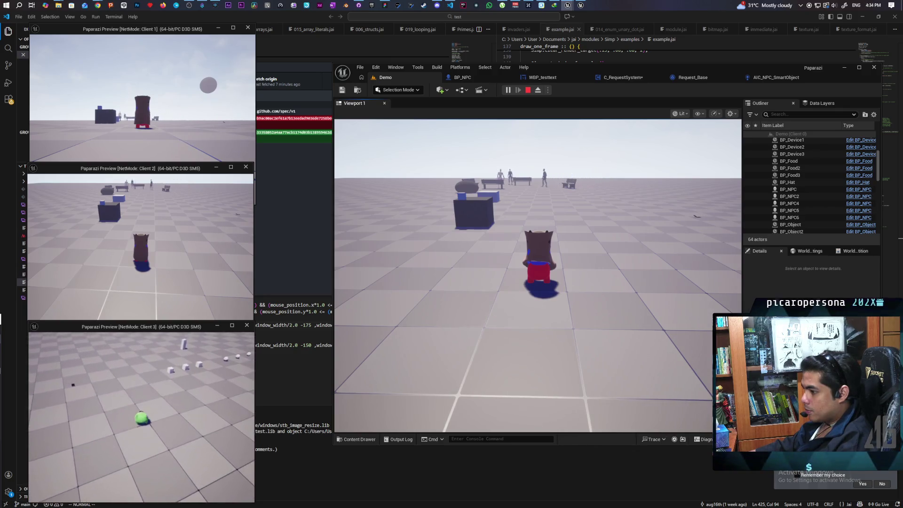
key(w)
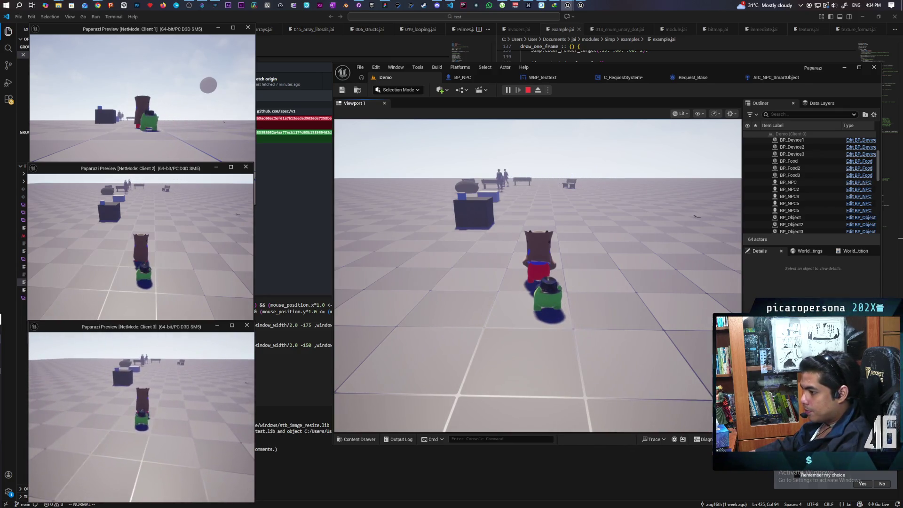
key(shift+F1)
click(142, 146)
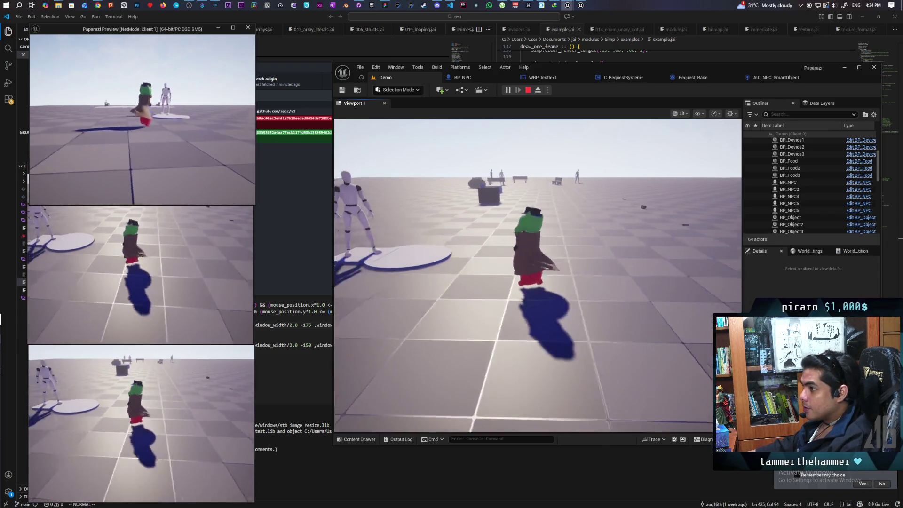
key(Escape)
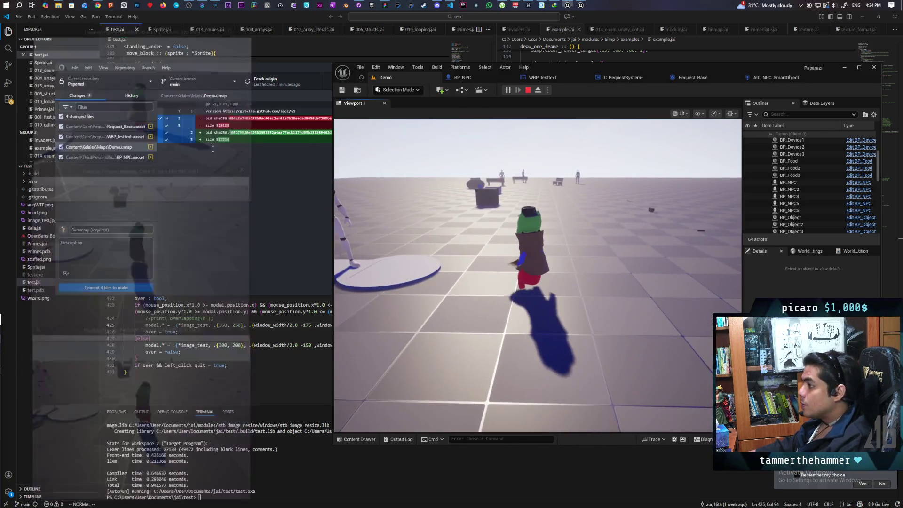
Maximize the editor, go to the Request_Base graph and select the Request Text variable.
key(f)
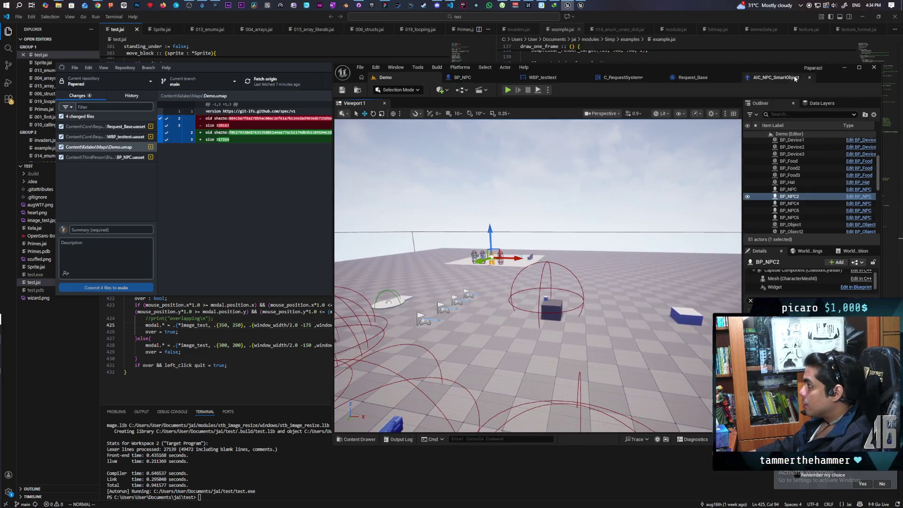
key(super+Up)
click(360, 24)
scroll(562, 277, up, 1)
click(429, 115)
mouse_move(523, 272)
mouse_down()
mouse_move(513, 273)
mouse_move(521, 178)
mouse_up()
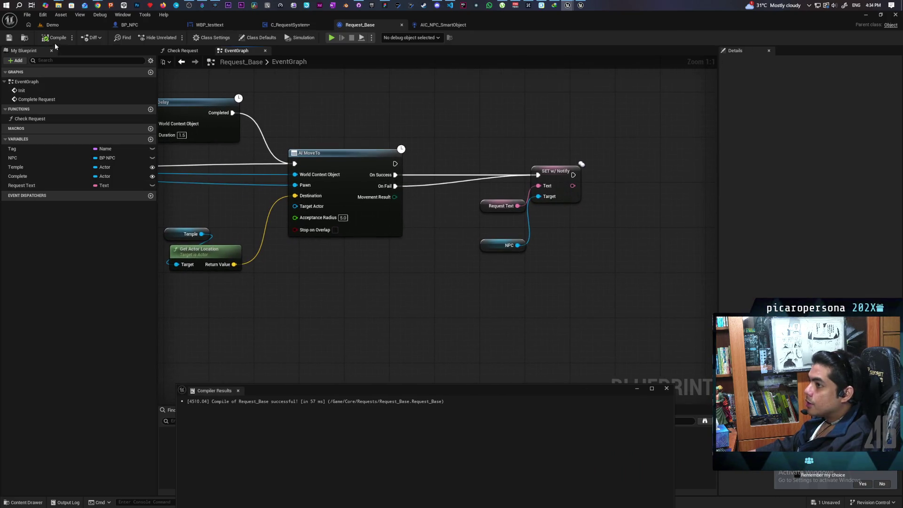
click(28, 185)
Change Request Text's default to 'I need food', then compile and save Request_Base.
click(833, 208)
text(I need)
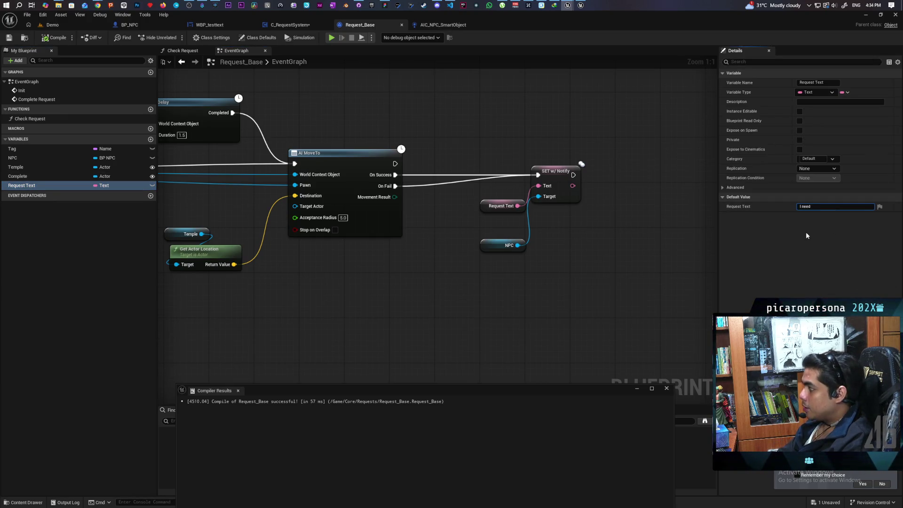
text( Food)
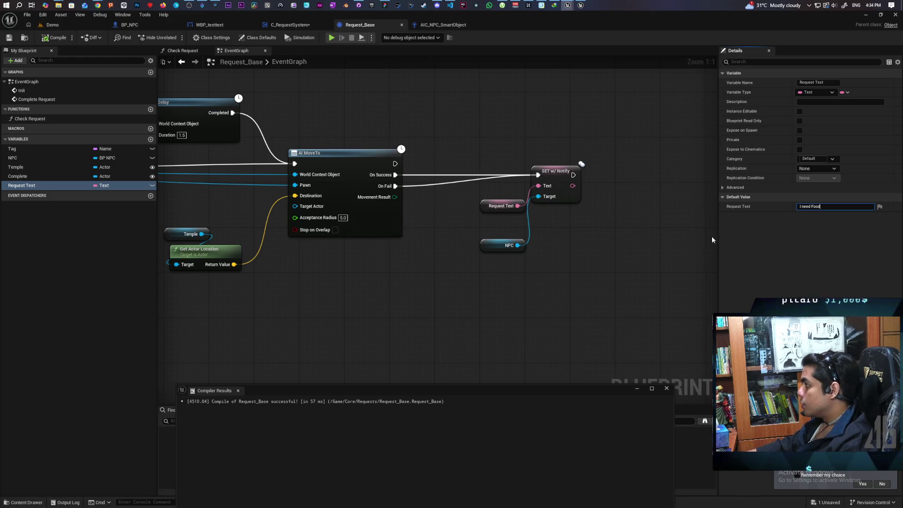
click(812, 207)
key(BackSpace)
text(f)
click(661, 278)
click(59, 38)
key(ctrl+s)
scroll(445, 268, down, 3)
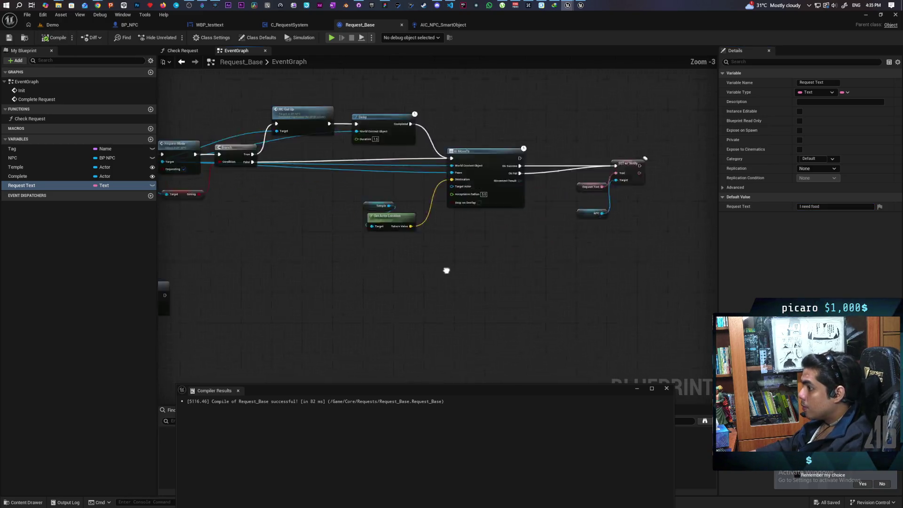
Wire Complete Request into SET w/ Notify, then on into AI MoveTo.
drag(344, 287, 431, 275)
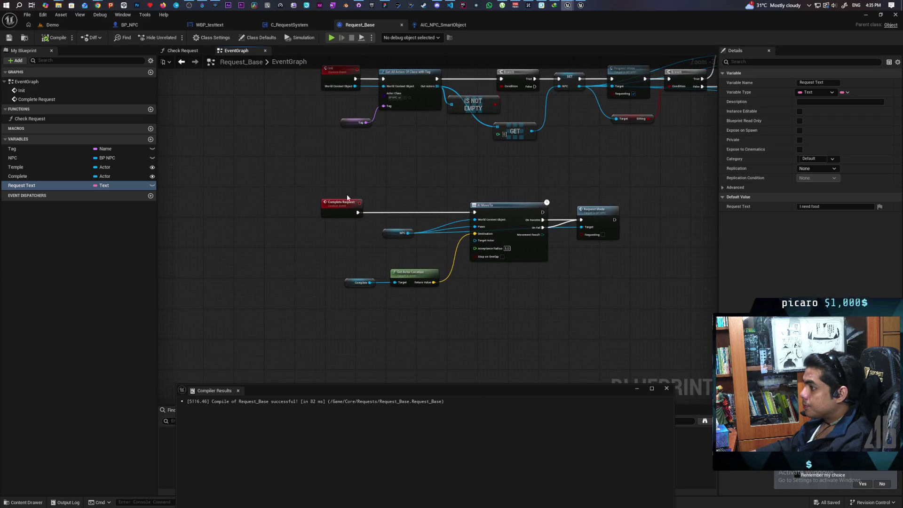
drag(623, 294, 335, 322)
drag(571, 214, 631, 141)
drag(630, 182, 505, 250)
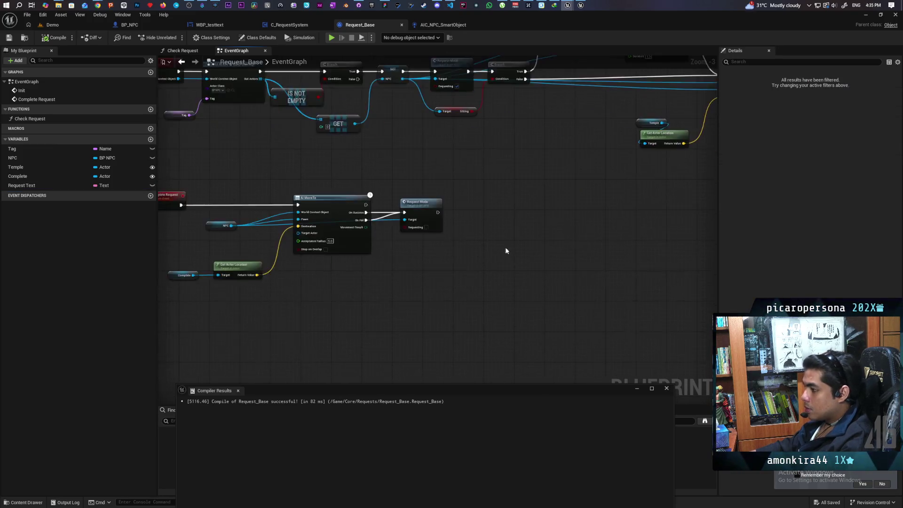
click(416, 204)
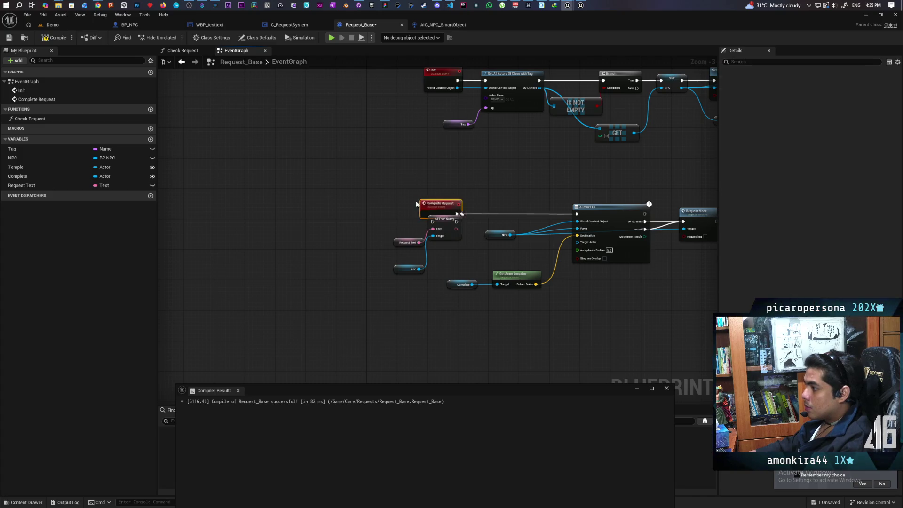
drag(416, 204, 380, 203)
drag(428, 221, 576, 214)
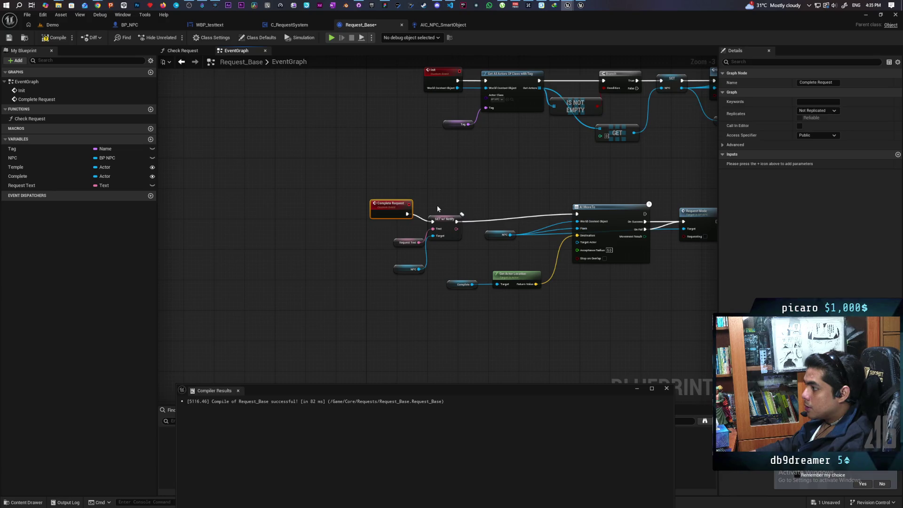
drag(441, 223, 445, 220)
scroll(447, 213, up, 3)
Replace the Request Text getter by promoting the SET node's Text pin to a Complete Text variable.
click(374, 247)
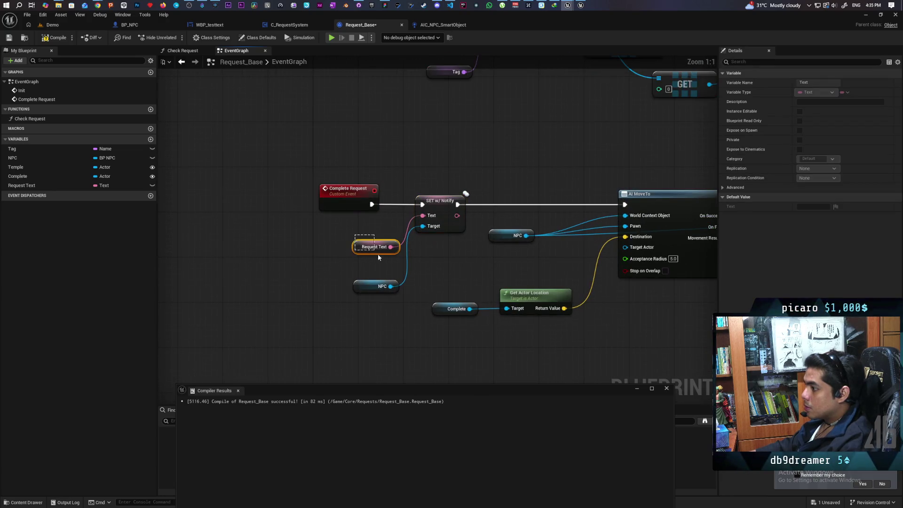
key(Delete)
drag(422, 216, 383, 260)
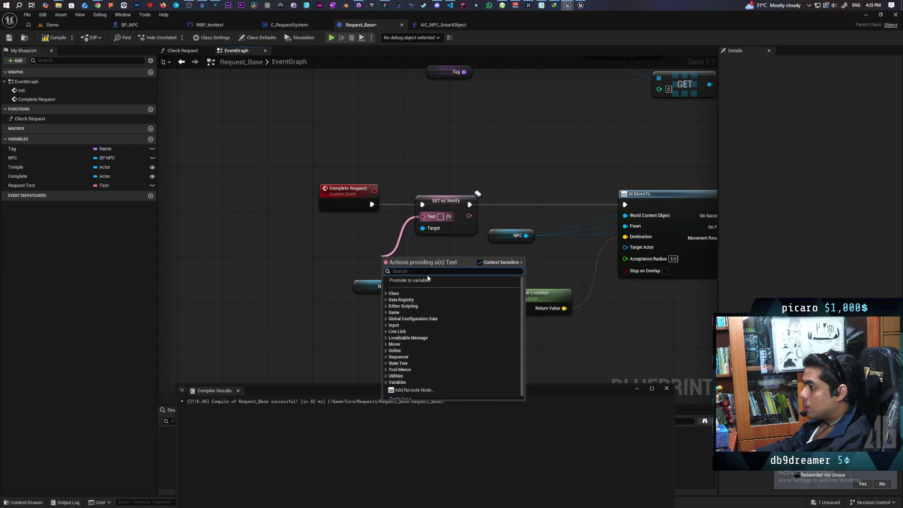
click(417, 281)
text(Complete Text)
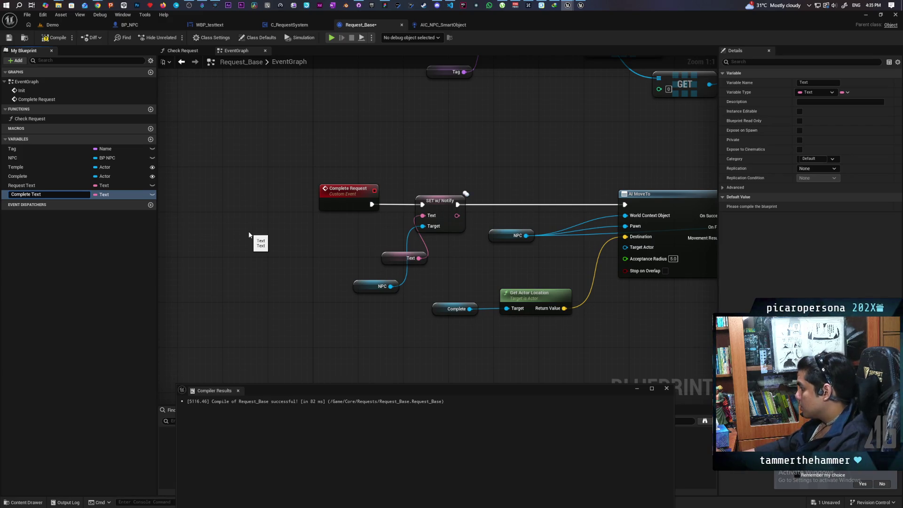
key(Return)
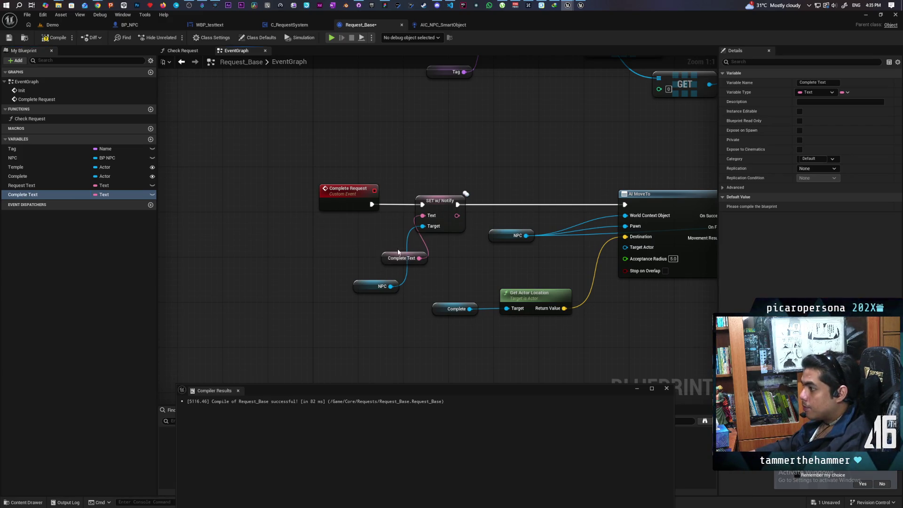
mouse_move(384, 258)
mouse_down()
mouse_move(359, 228)
mouse_move(354, 242)
mouse_up()
drag(356, 281, 366, 268)
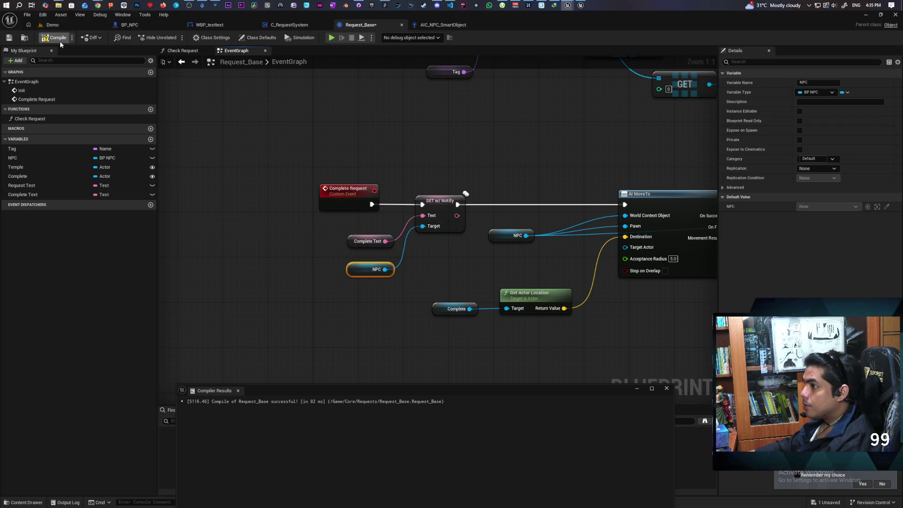
Give Complete Text the default value 'It's a miracle' and save the blueprint.
click(350, 240)
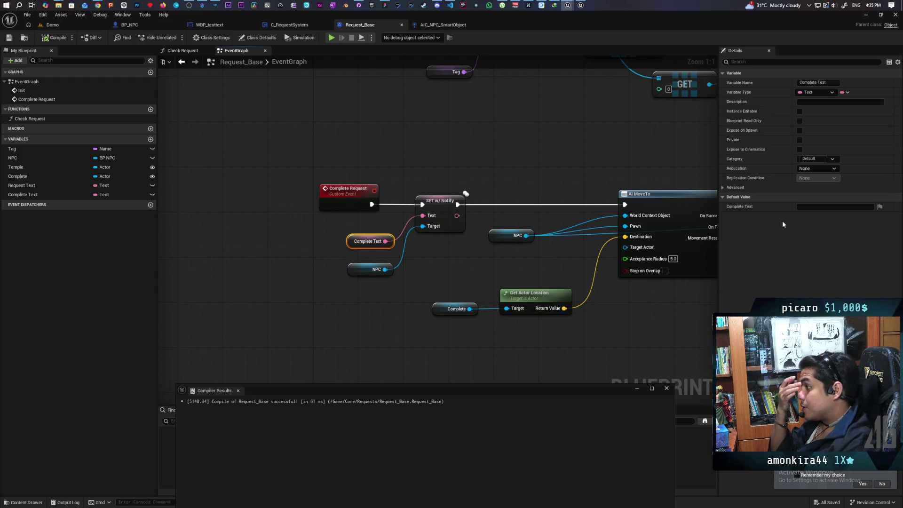
click(832, 206)
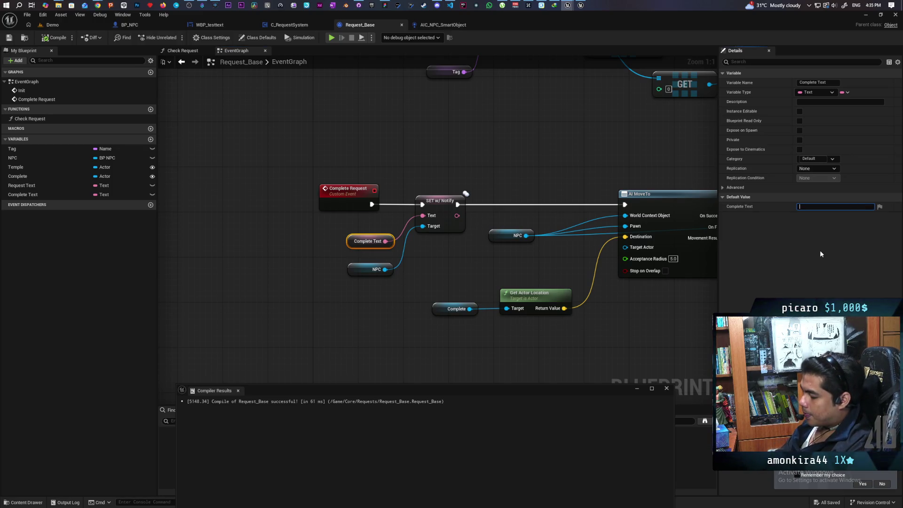
text(It's)
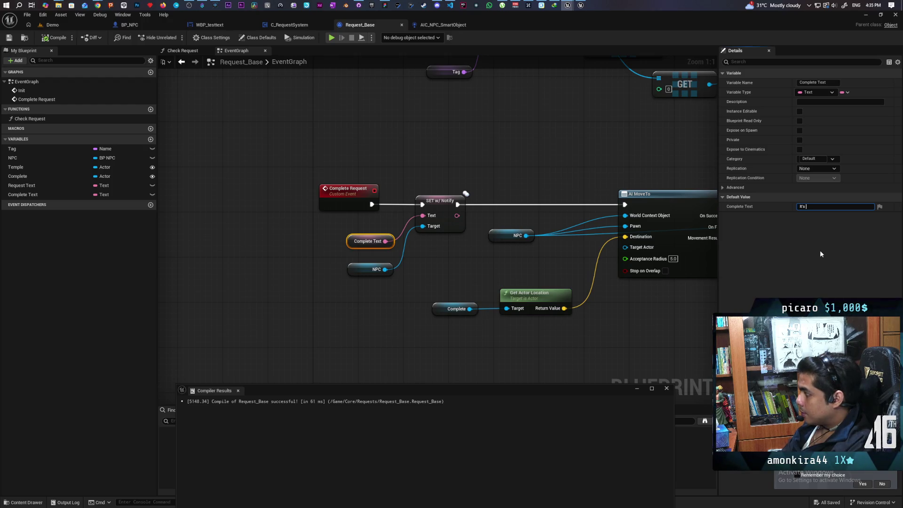
text( a miracle)
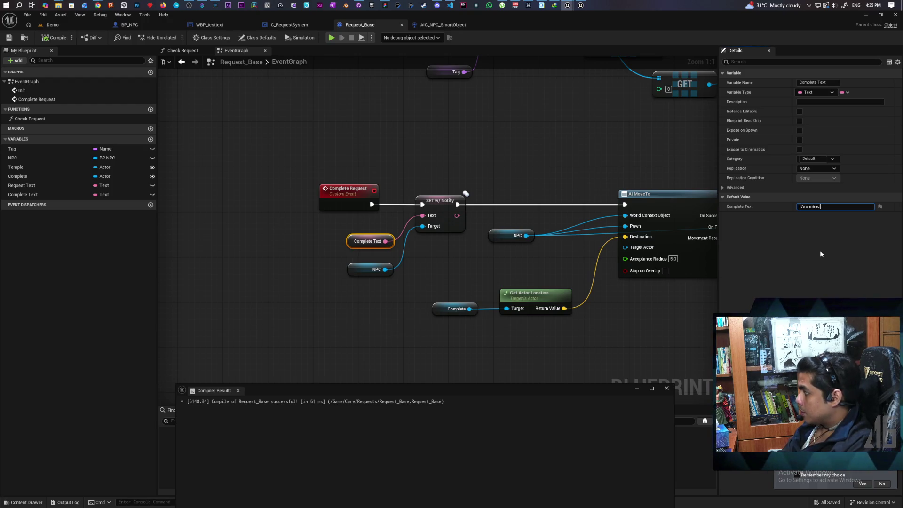
key(Return)
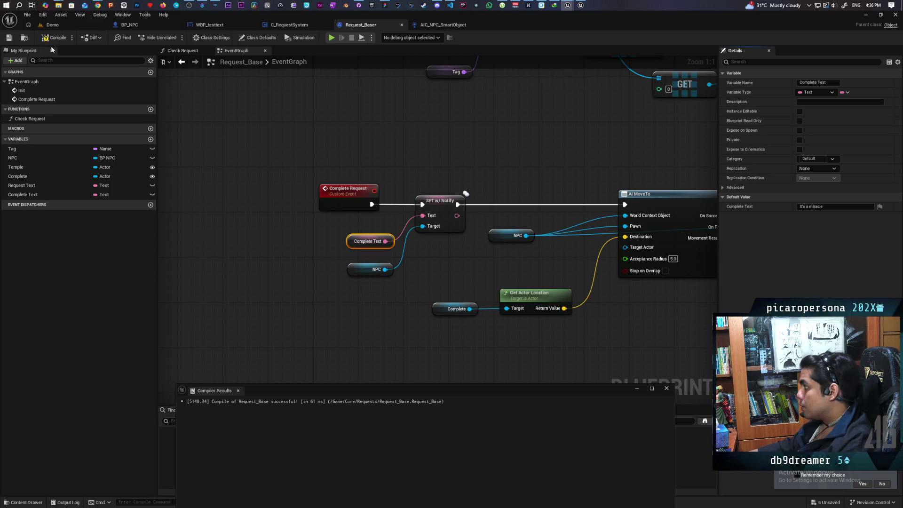
key(ctrl+s)
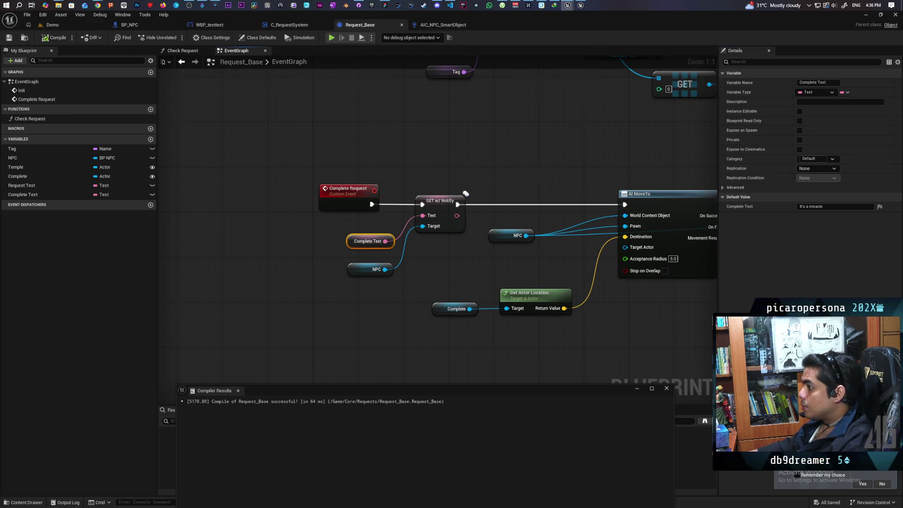
Add a Widget getter from the NPC reference, deleting the extra Get Widget node.
scroll(346, 129, down, 3)
scroll(408, 283, up, 2)
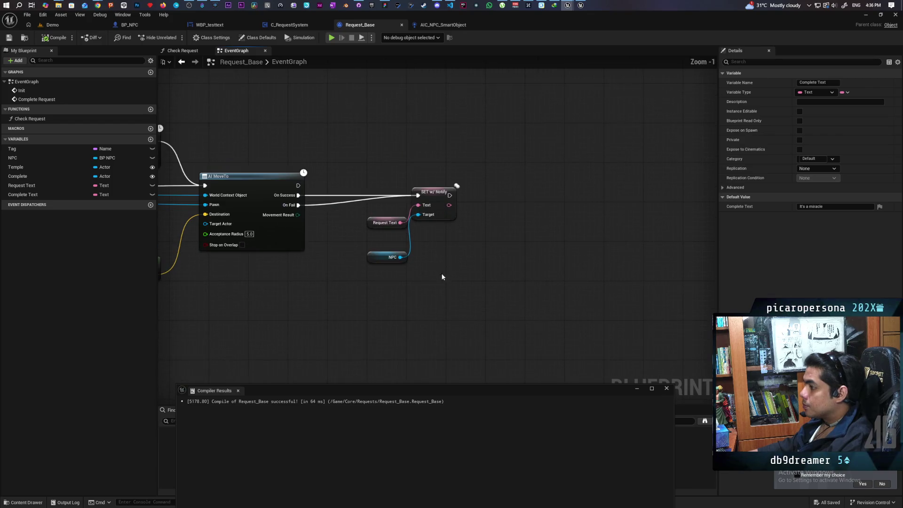
mouse_move(443, 257)
mouse_down()
mouse_move(480, 260)
mouse_move(460, 215)
mouse_up()
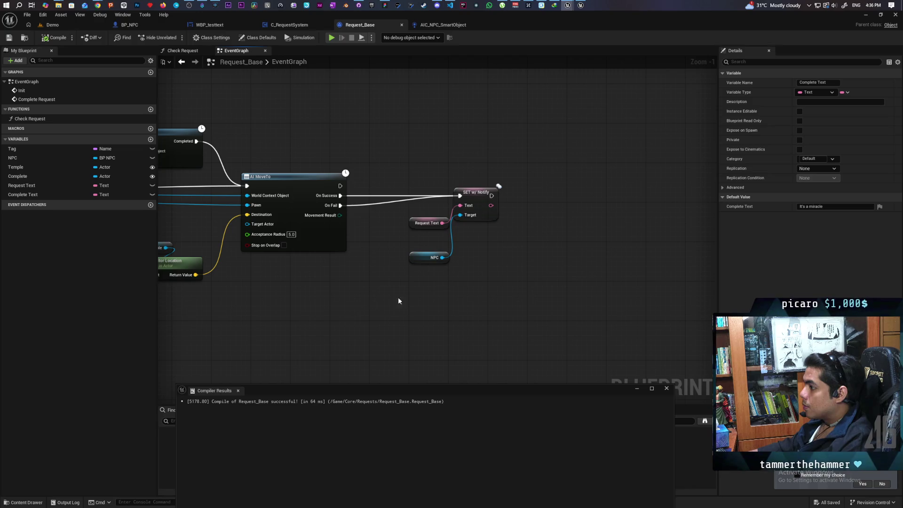
drag(443, 257, 479, 261)
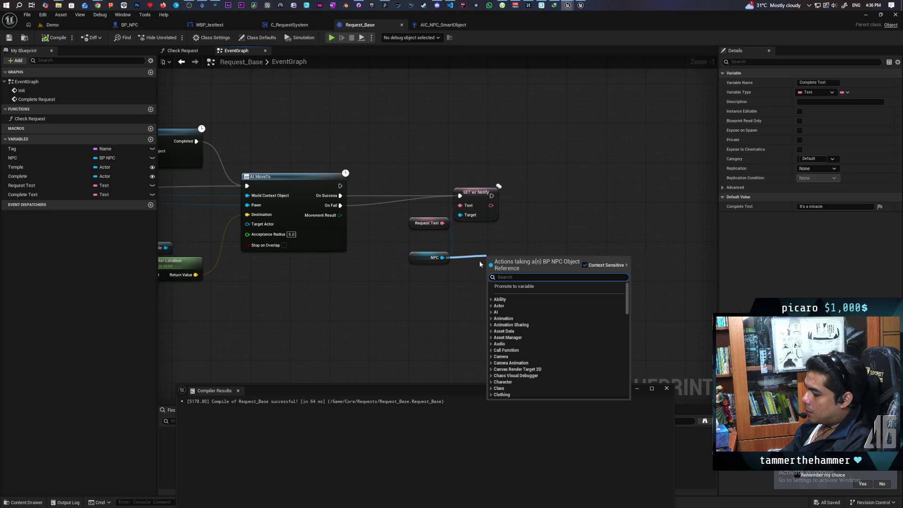
text(get widget)
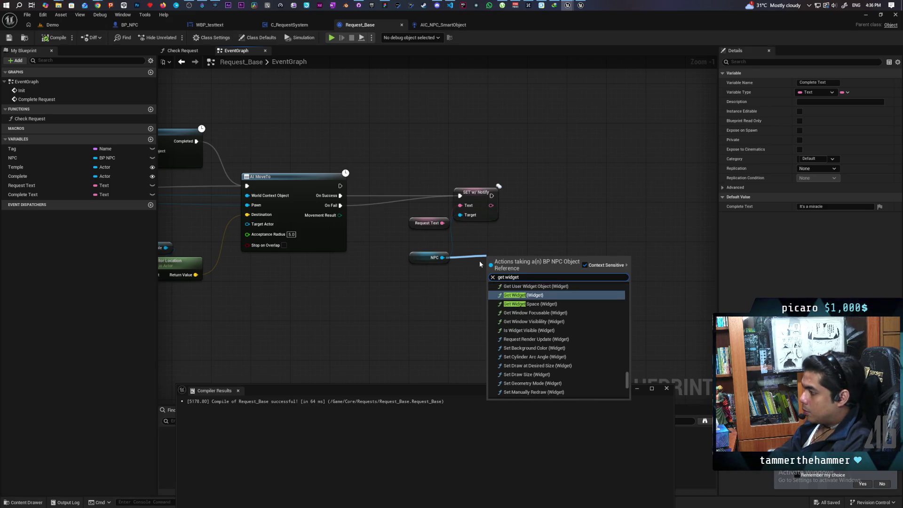
key(Return)
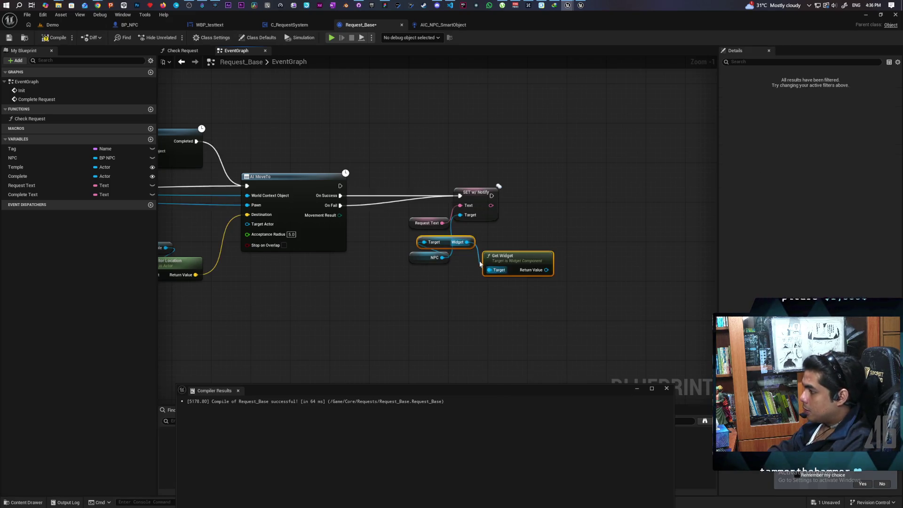
mouse_move(583, 239)
mouse_down()
mouse_move(505, 323)
mouse_move(503, 297)
mouse_up()
key(Delete)
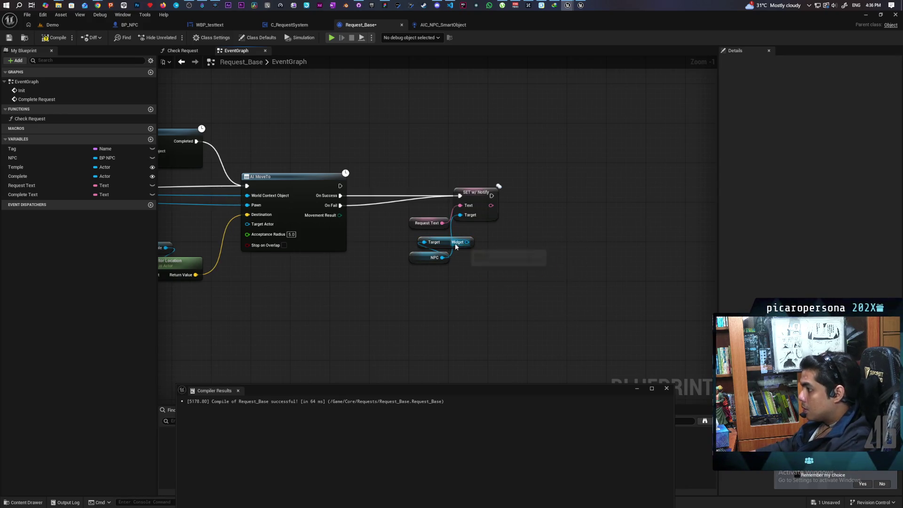
Add a Set Visibility node for the widget and run it right after SET w/ Notify.
mouse_move(448, 245)
mouse_down()
mouse_move(489, 261)
mouse_move(527, 245)
mouse_up()
text(set vis)
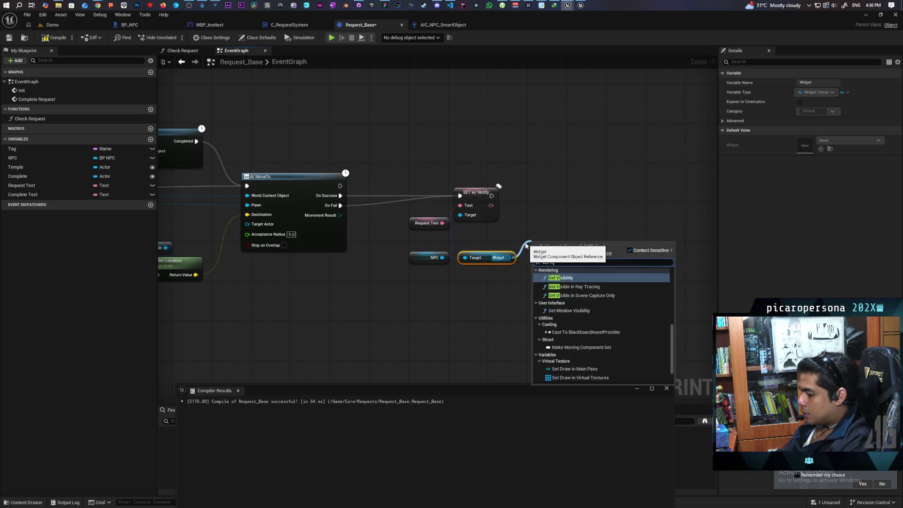
key(Return)
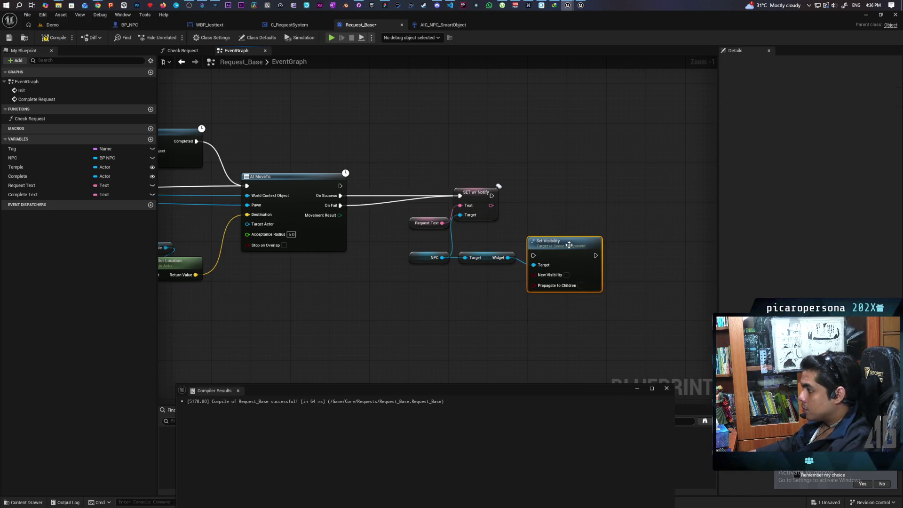
drag(569, 245, 574, 200)
drag(490, 197, 538, 211)
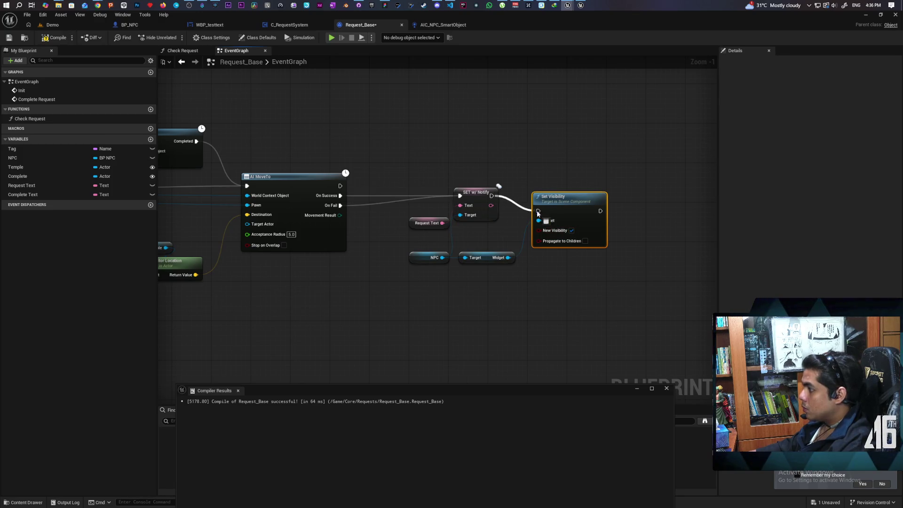
drag(602, 284, 485, 347)
drag(555, 336, 532, 280)
drag(318, 253, 593, 316)
Paste a copy of Set Visibility with its Widget getter, wired to NPC and after Request Mode.
text(se)
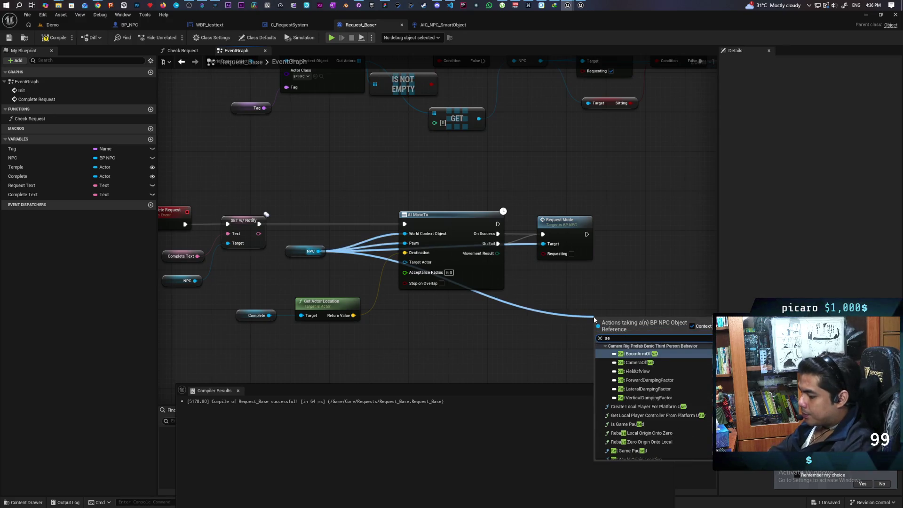
key(BackSpace)
key(BackSpace)
key(Escape)
mouse_move(609, 270)
mouse_down()
mouse_move(373, 283)
mouse_move(236, 312)
mouse_up()
mouse_move(412, 213)
mouse_down()
mouse_move(454, 306)
mouse_move(444, 252)
mouse_move(365, 244)
mouse_move(445, 214)
mouse_move(455, 231)
mouse_move(559, 225)
mouse_up()
key(ctrl+v)
drag(231, 220, 527, 245)
mouse_move(500, 203)
mouse_down()
mouse_move(601, 183)
mouse_move(587, 189)
mouse_up()
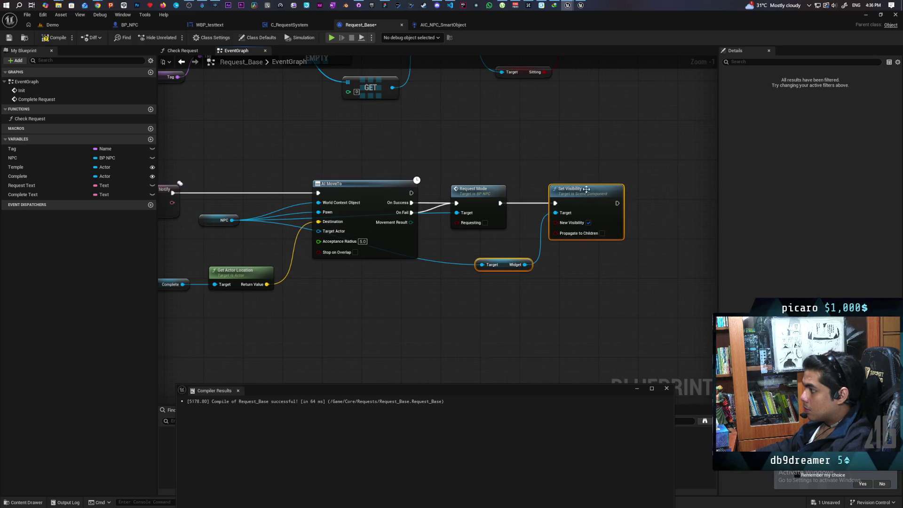
click(51, 24)
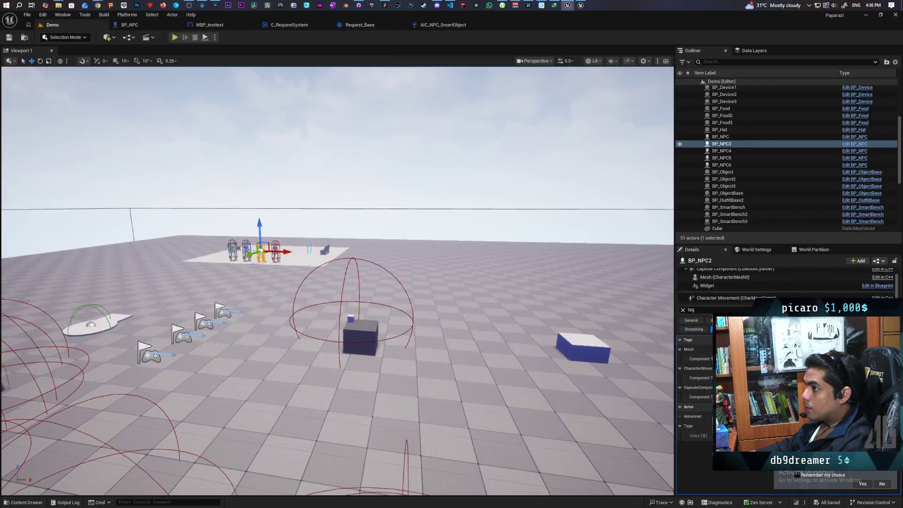
Run a multiplayer play test showing NPC text change from 'I need food' to 'It's a miracle'.
click(178, 38)
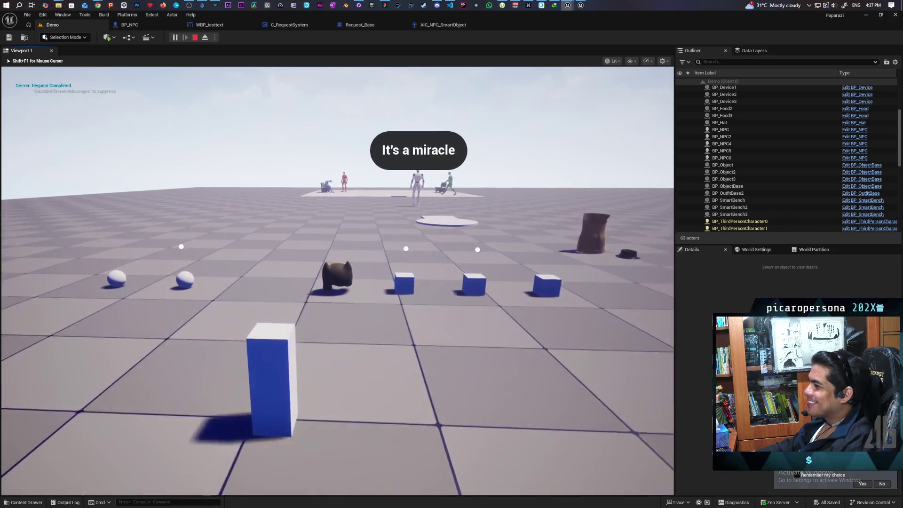
key(shift+F1)
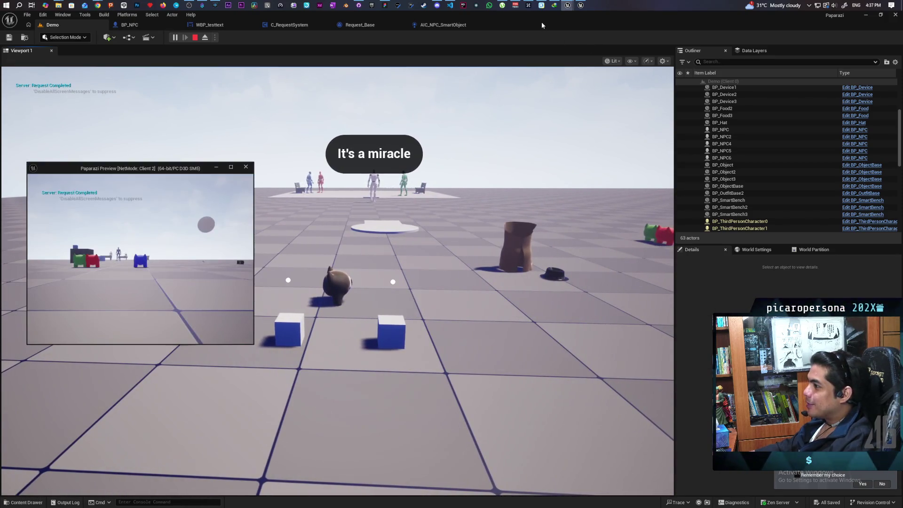
double_click(542, 25)
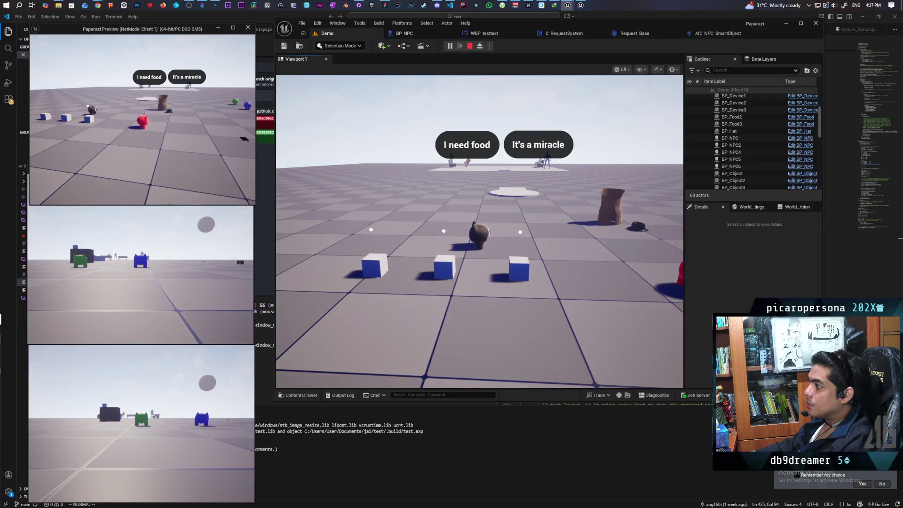
Stop the play session, save the Request_Base blueprint and return to the Demo level.
key(Escape)
click(704, 32)
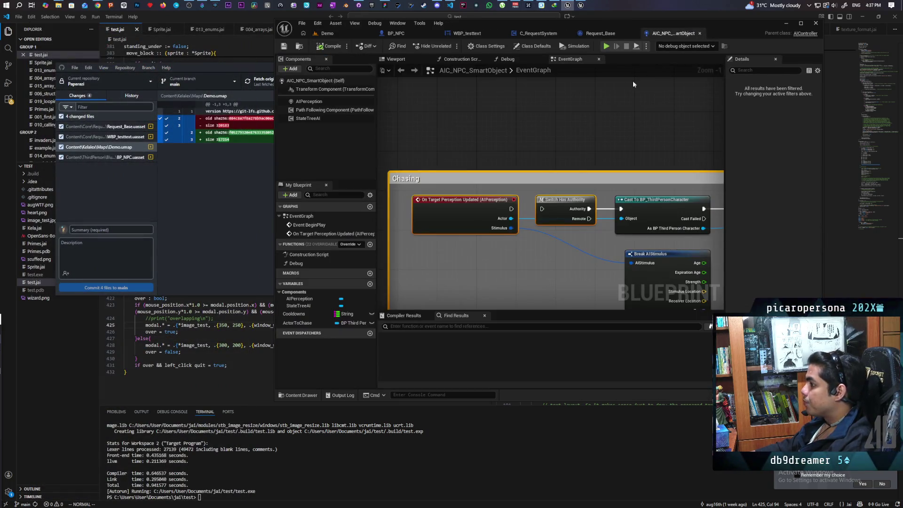
click(612, 35)
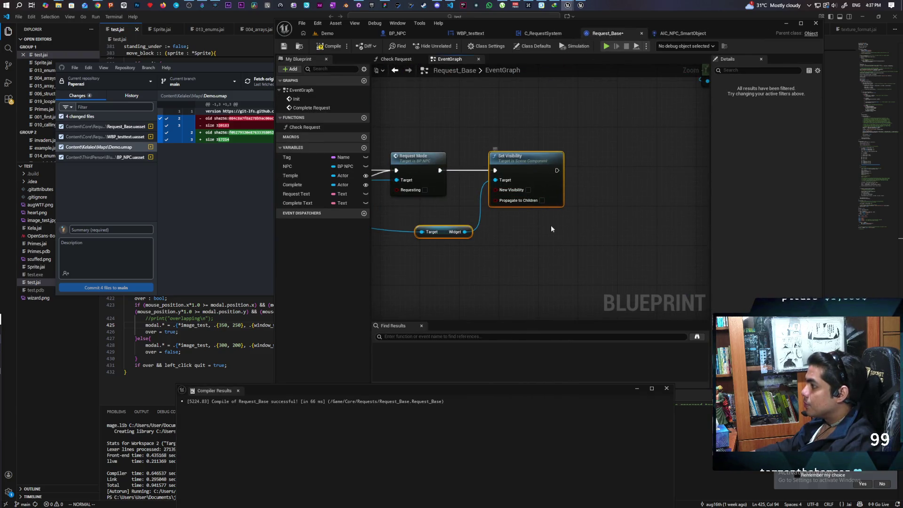
key(ctrl+s)
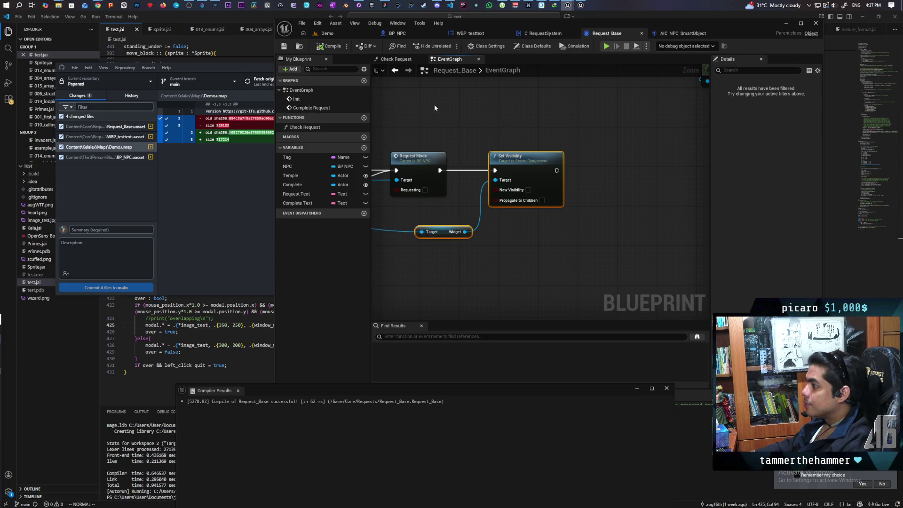
click(329, 33)
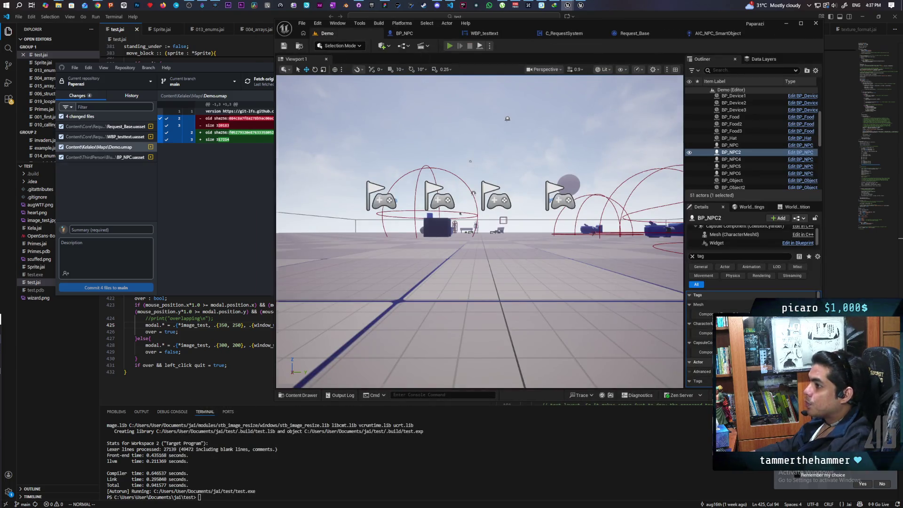
Start a multiplayer play test with Alt+P and take control in the main game view.
key(alt+p)
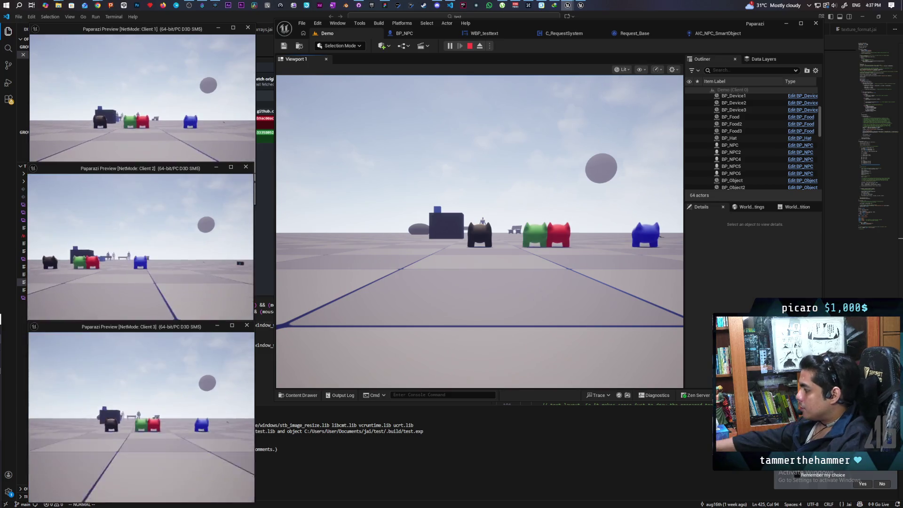
click(205, 335)
click(178, 156)
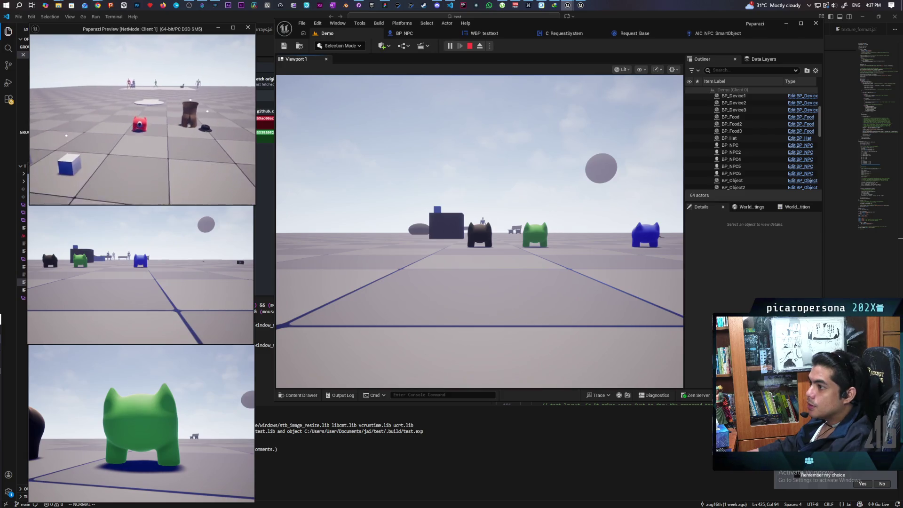
click(141, 235)
click(479, 230)
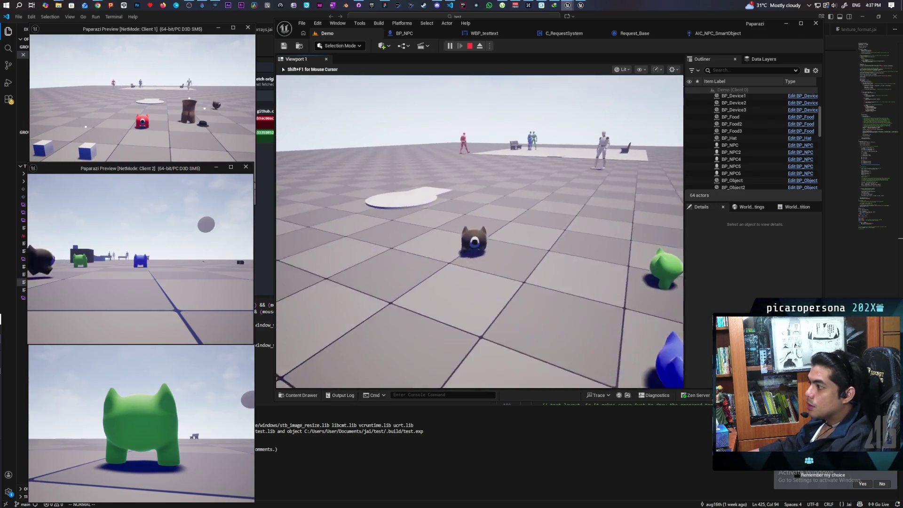
Carry the food onto the NPC's platform and ring the bell to complete the request.
key(w)
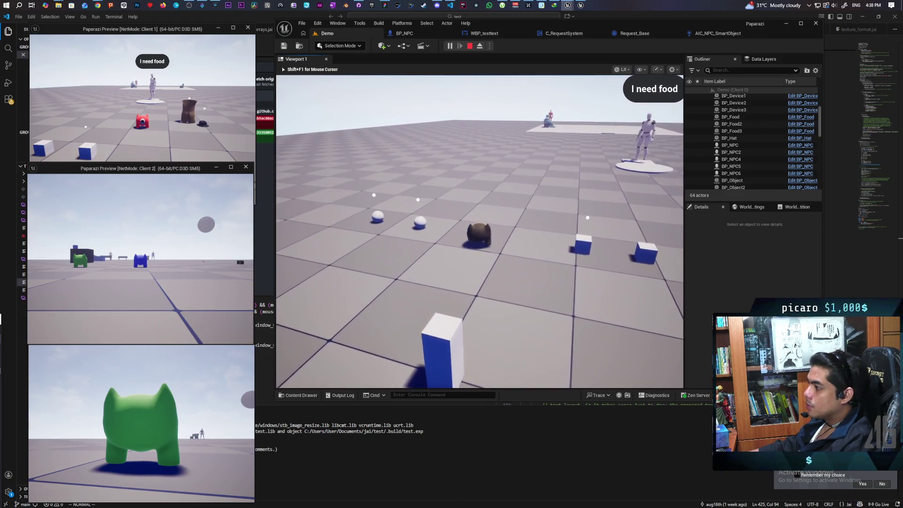
key(w)
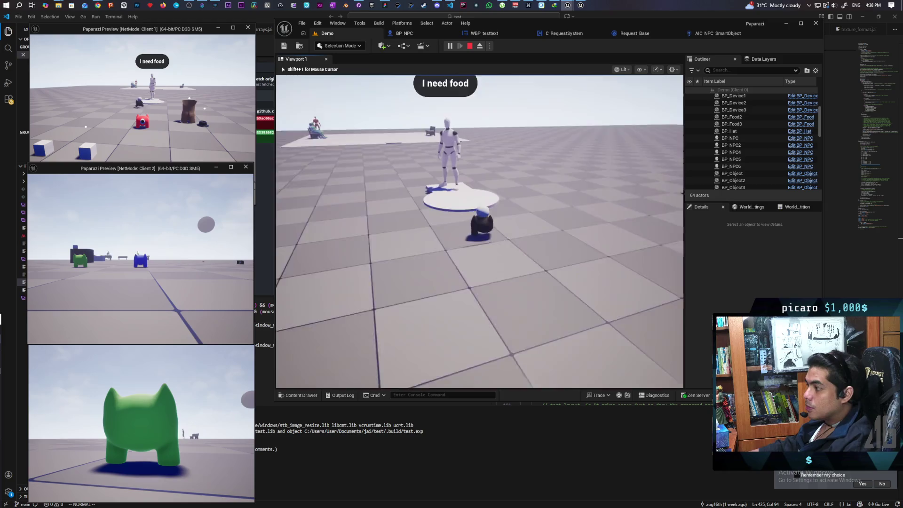
key(w)
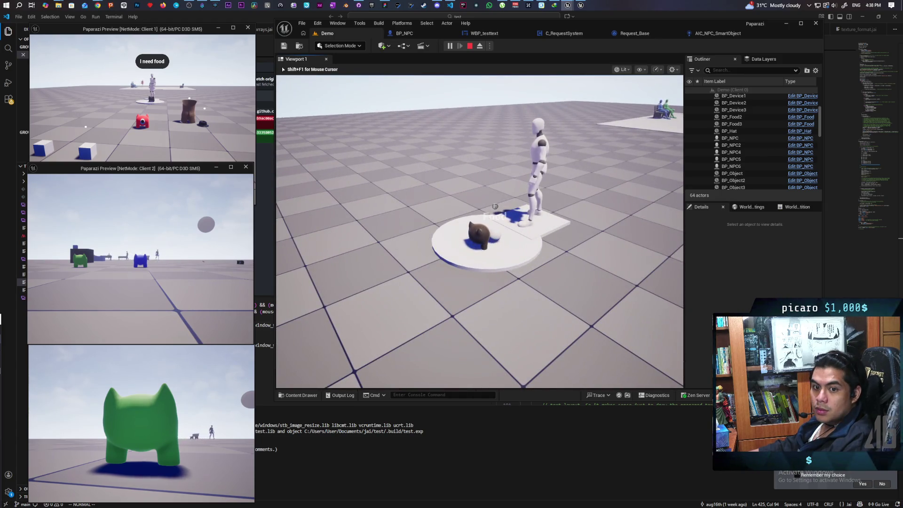
key(s)
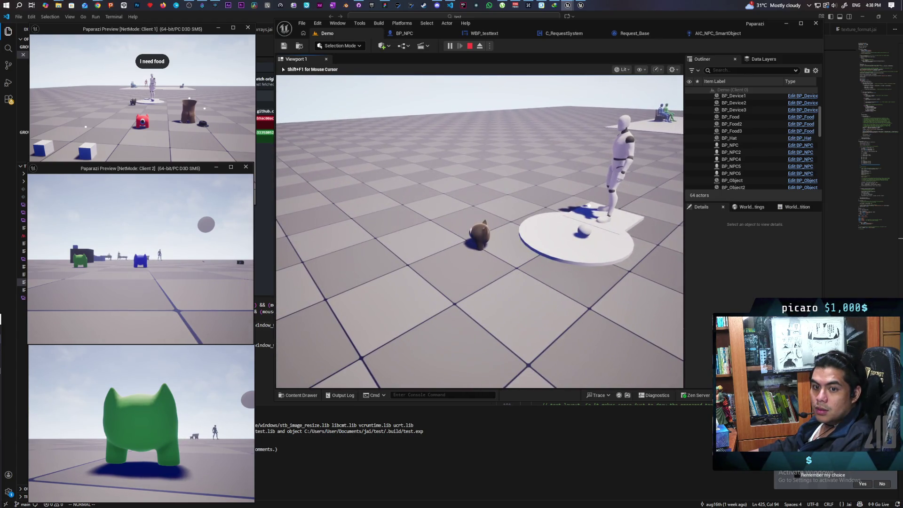
key(a)
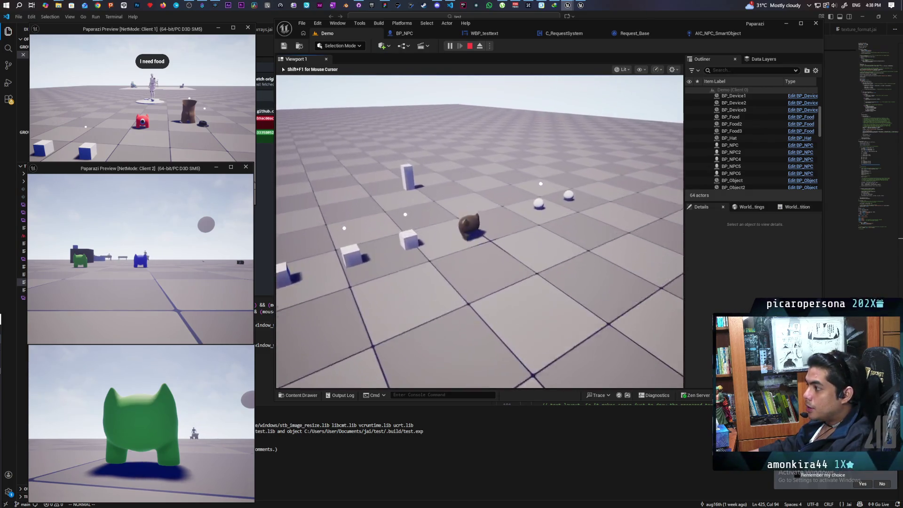
key(w)
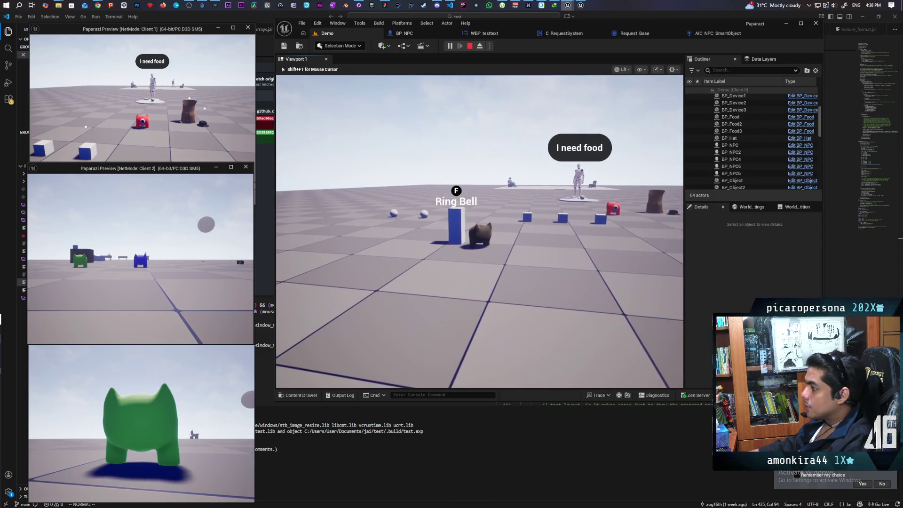
key(f)
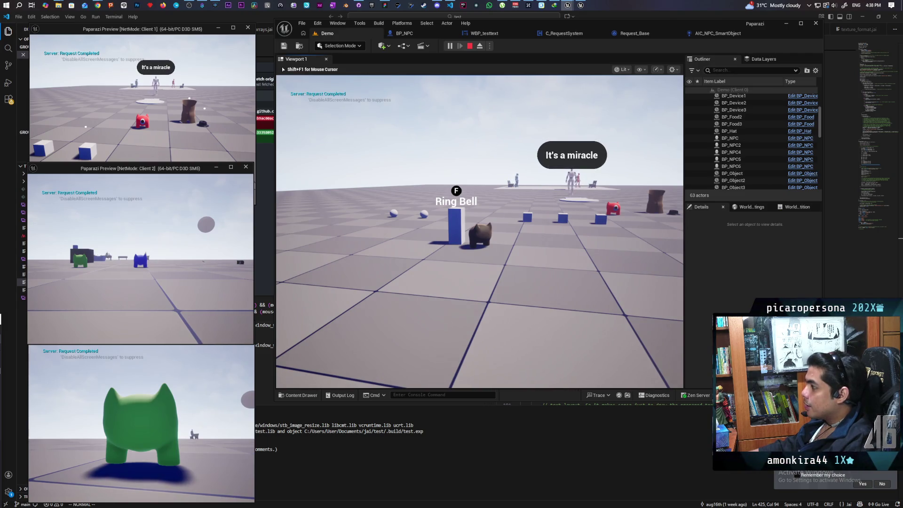
Walk past the pillar and back to the red NPC's 'I need food' bubble, then stop playing.
key(w)
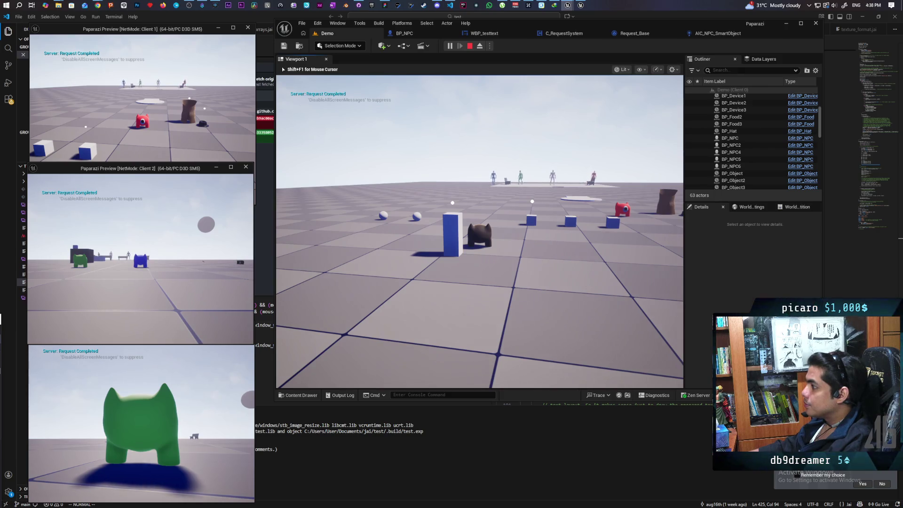
key(w)
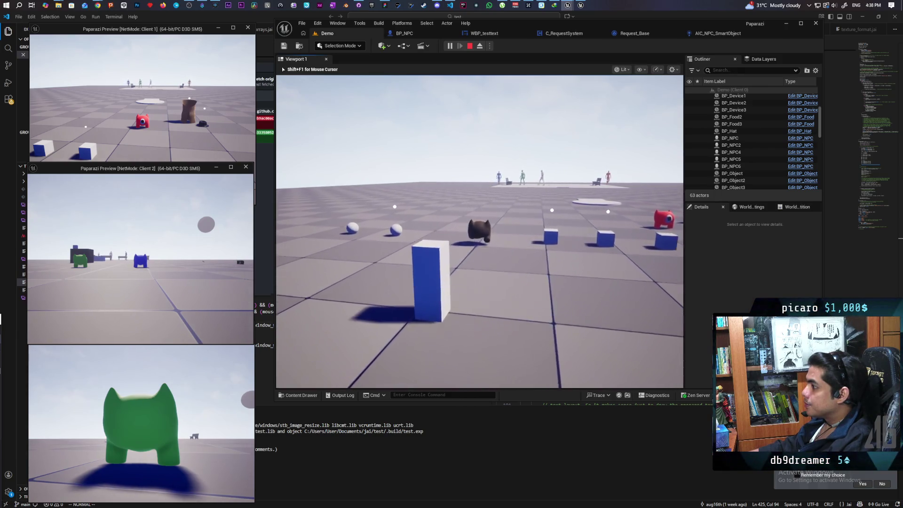
key(w)
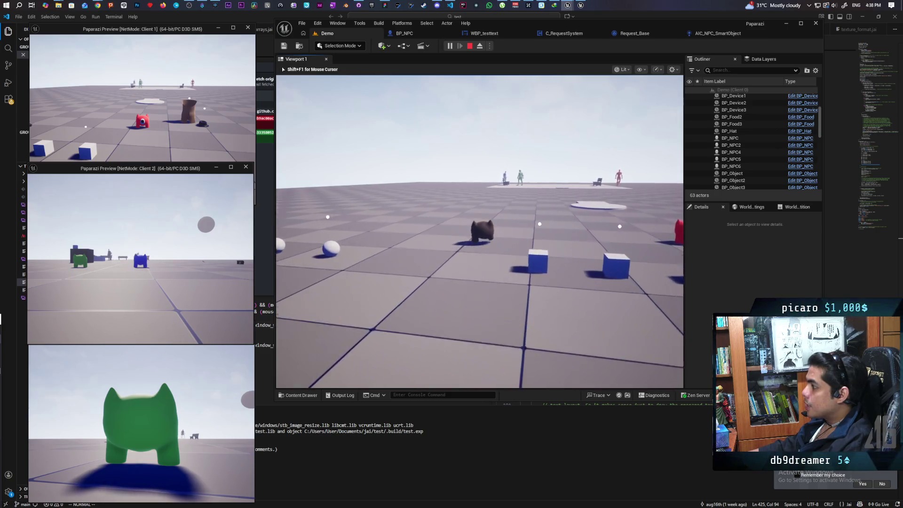
key(s)
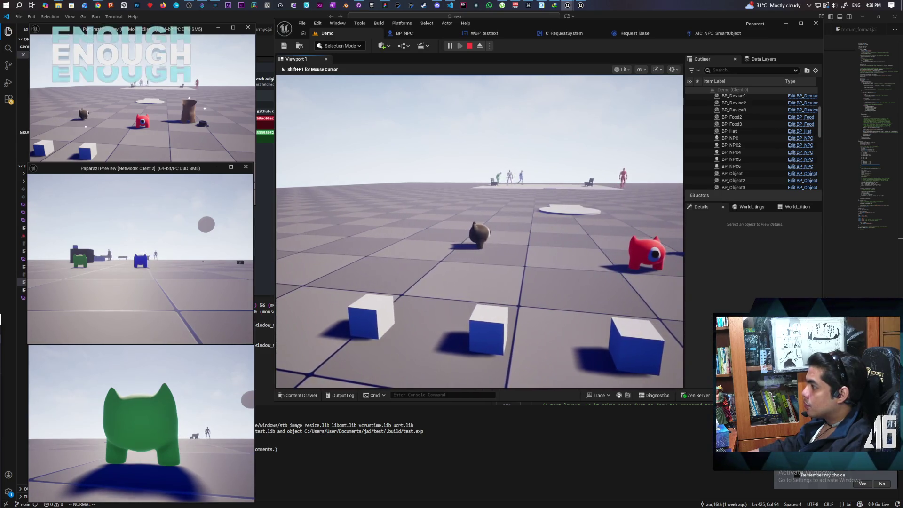
key(s)
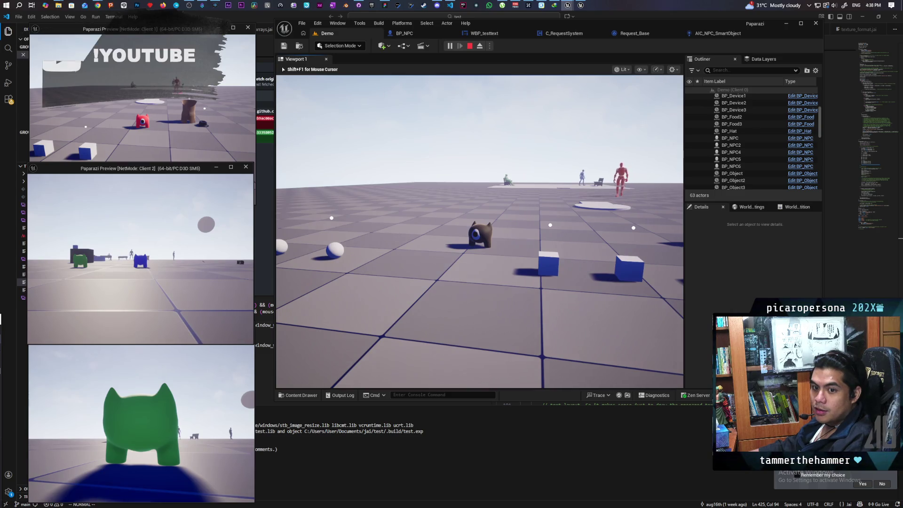
mouse_move(479, 230)
key(w)
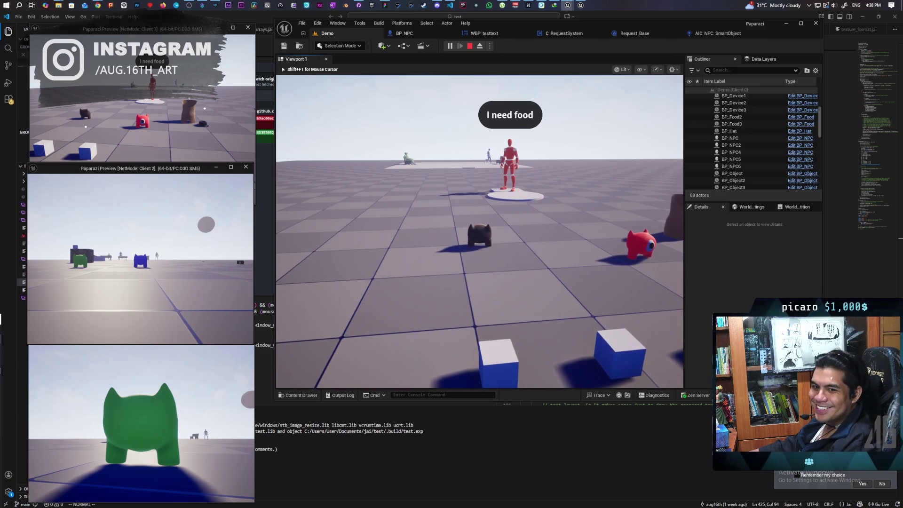
key(w)
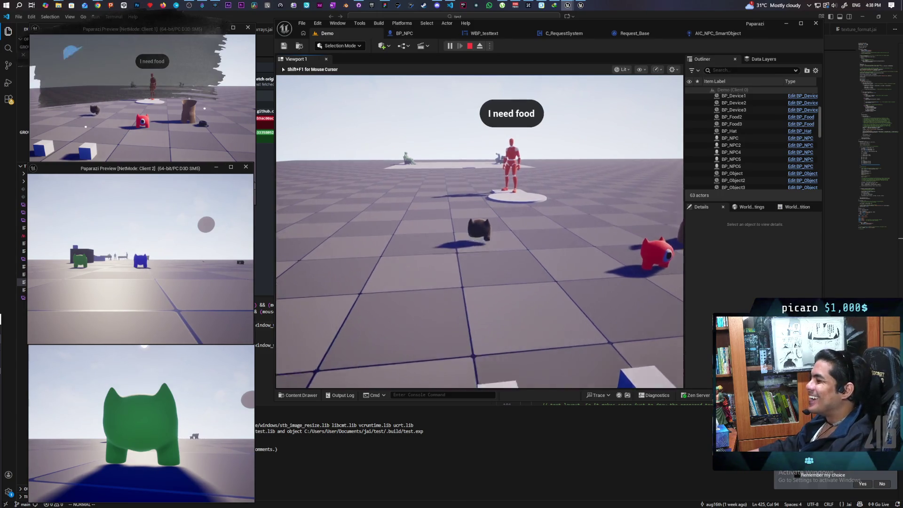
key(s)
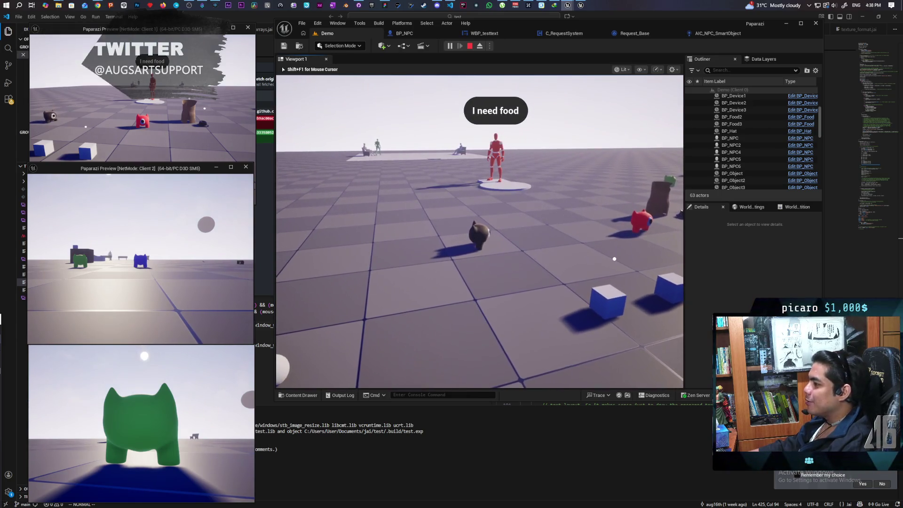
key(Escape)
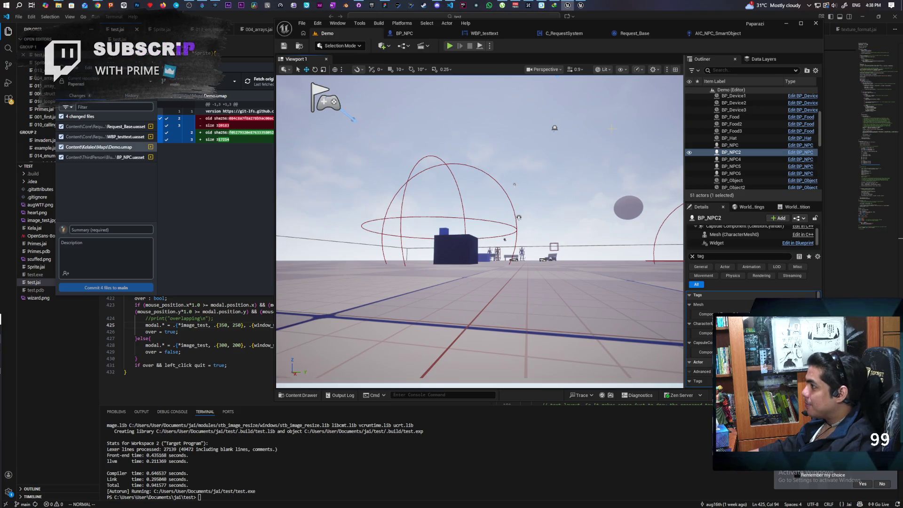
Open the R_Food1 request asset from the Requests/TestClasses folder.
click(299, 45)
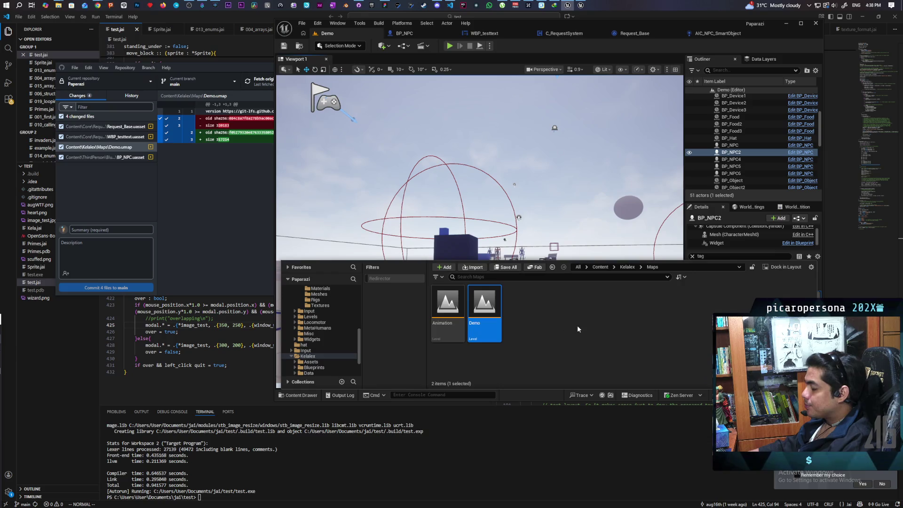
click(627, 39)
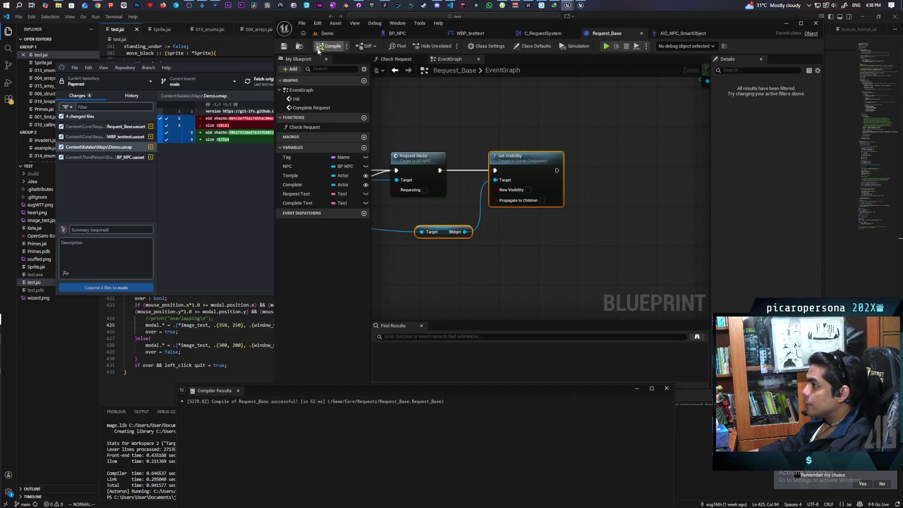
key(ctrl+b)
double_click(485, 304)
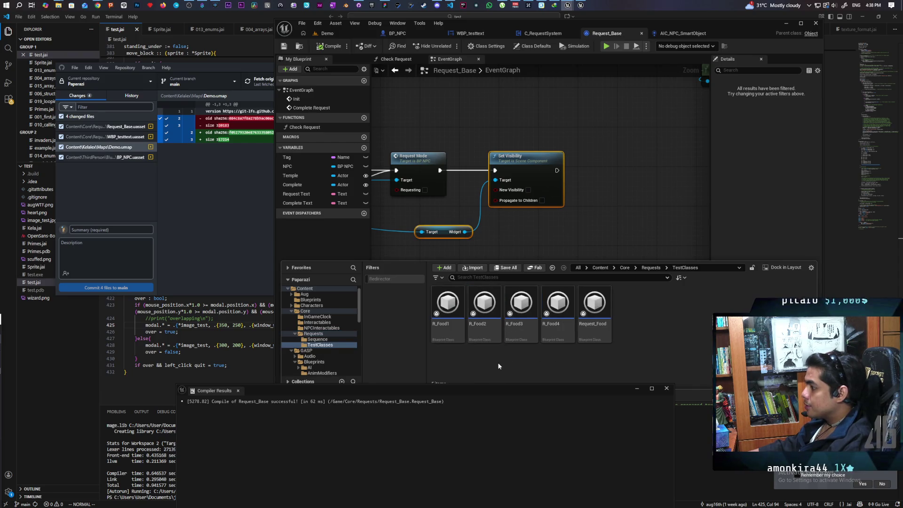
mouse_move(446, 334)
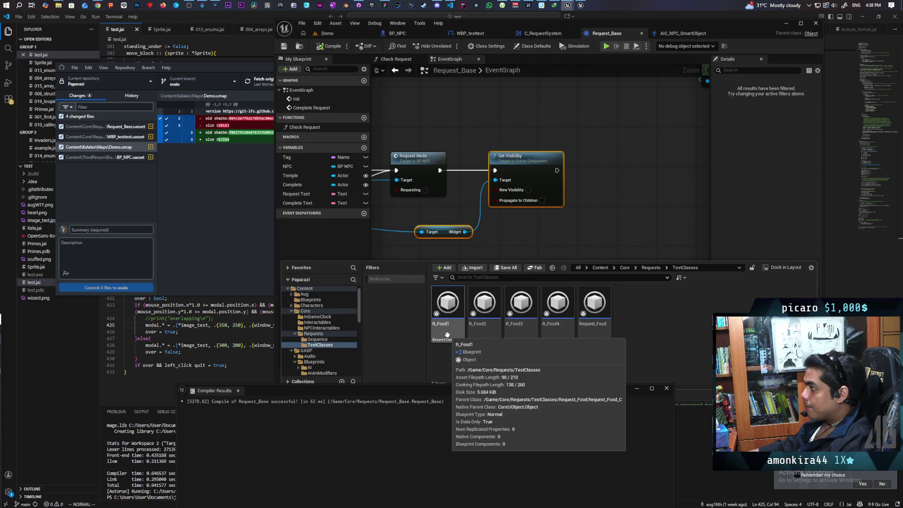
double_click(447, 324)
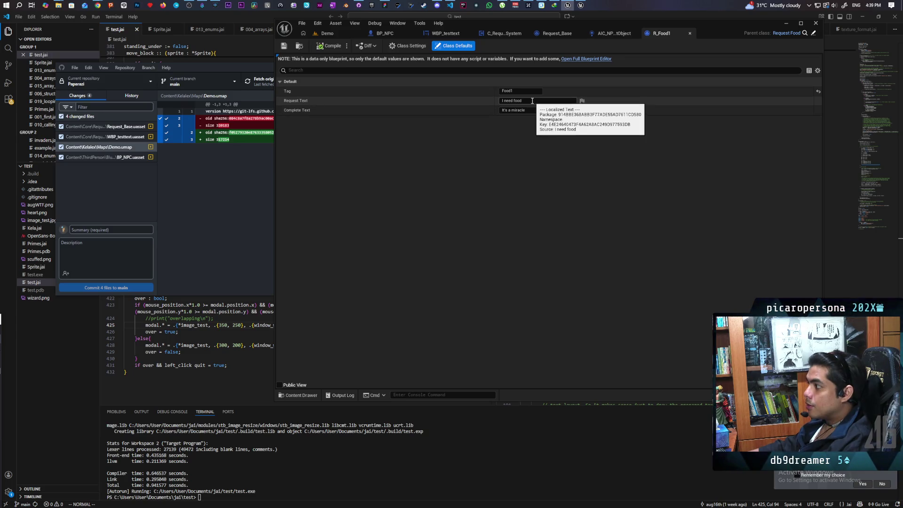
Change R_Food1's Request Text to 'First week i need food', compile and save, then open R_Food2.
click(532, 101)
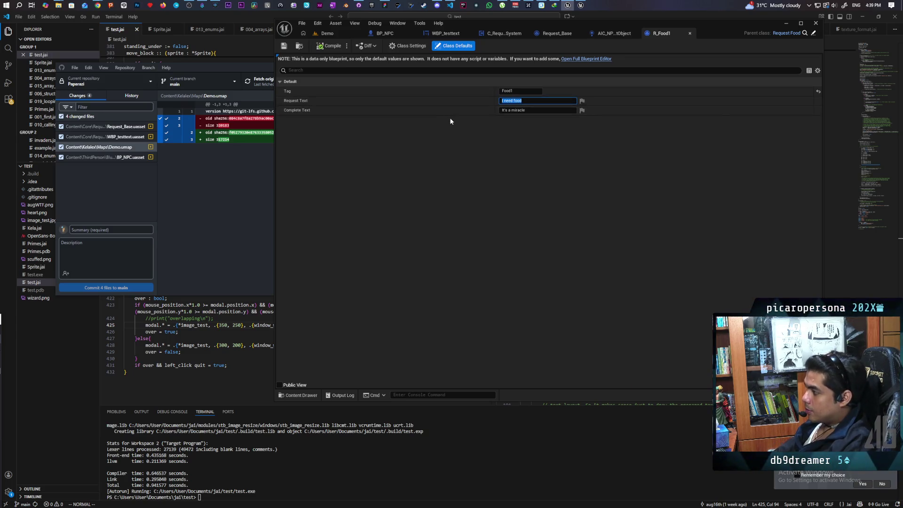
text(First)
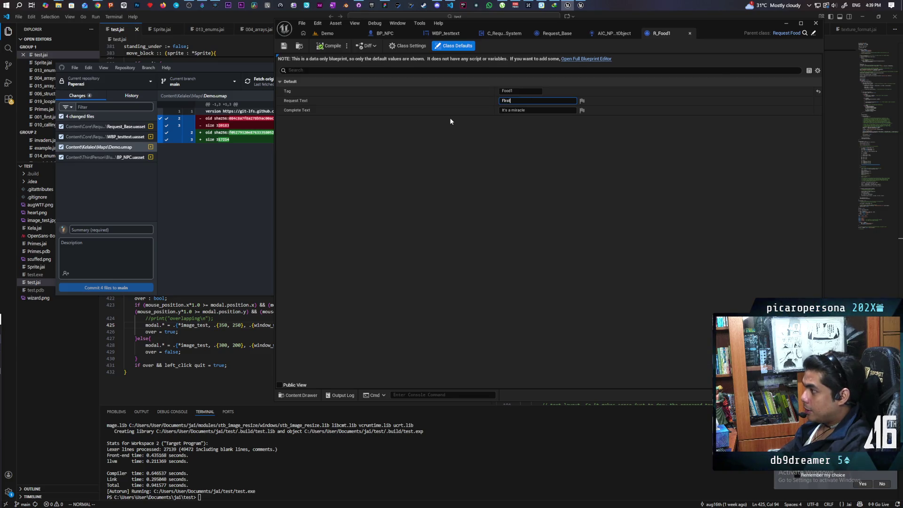
text(irst)
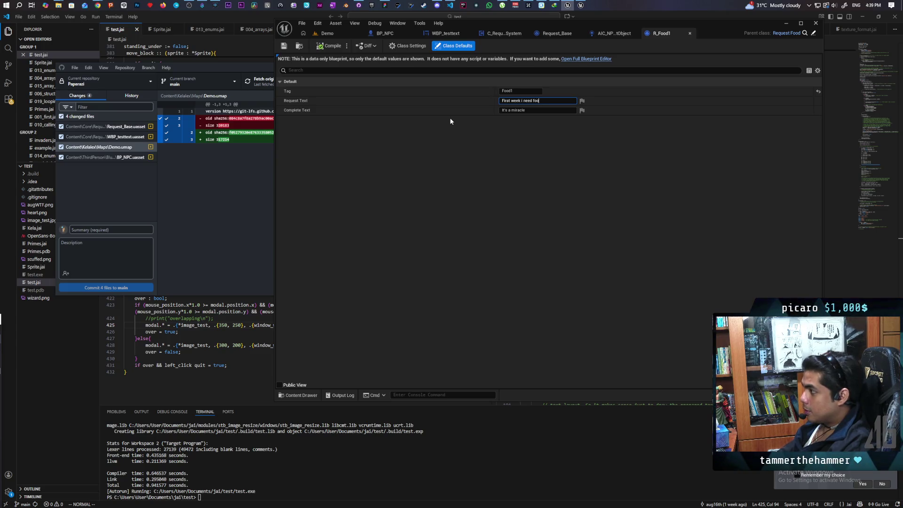
click(536, 110)
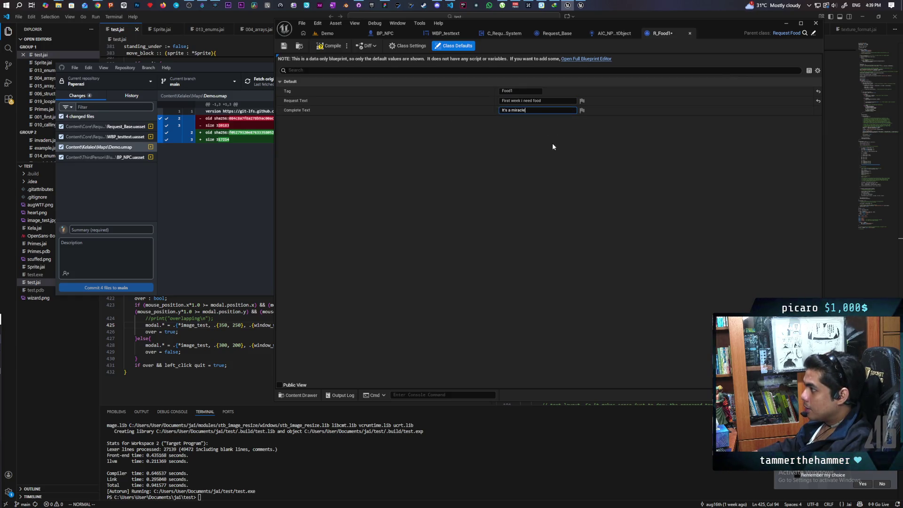
key(Return)
click(323, 47)
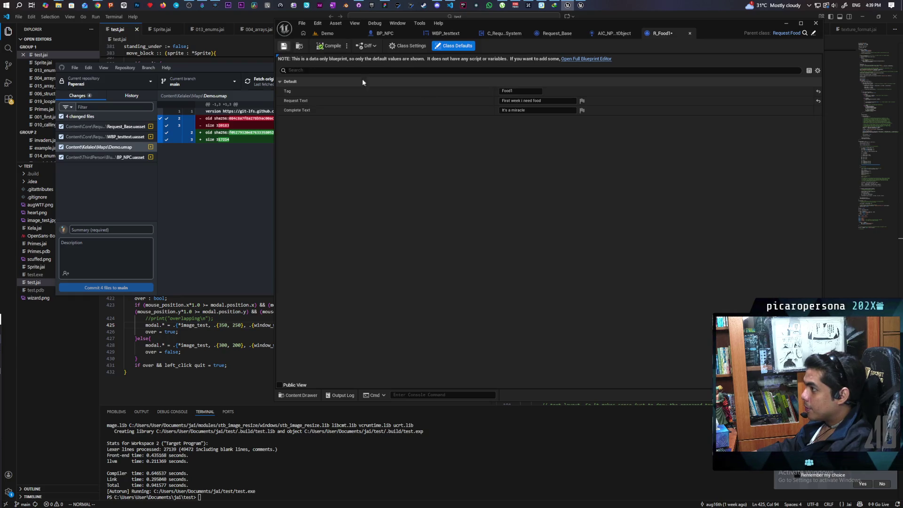
click(295, 394)
double_click(483, 369)
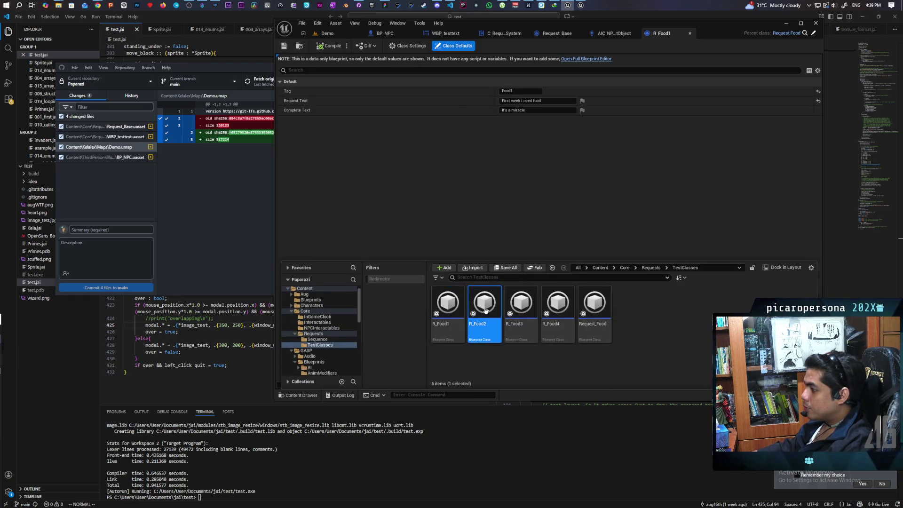
Set the request text to 'Second week still need food' and the completion text to begin 'I wish they gave'.
click(534, 100)
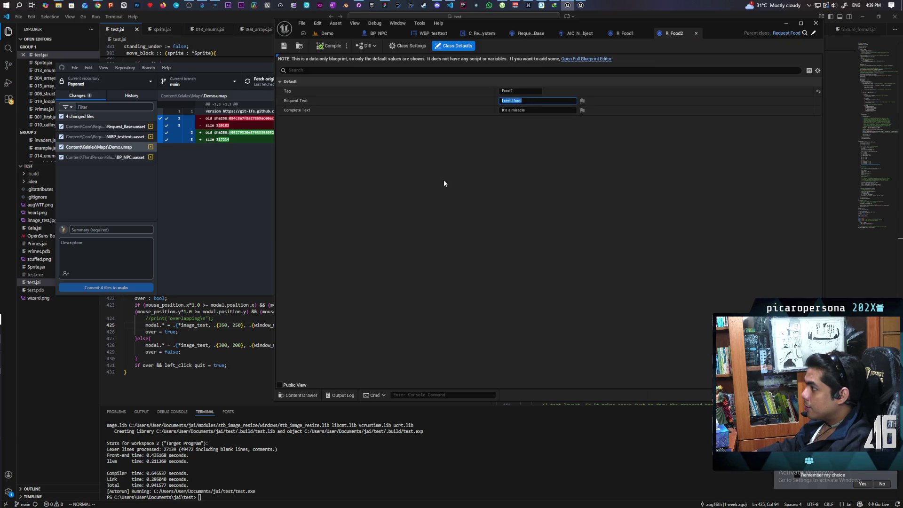
text(Second)
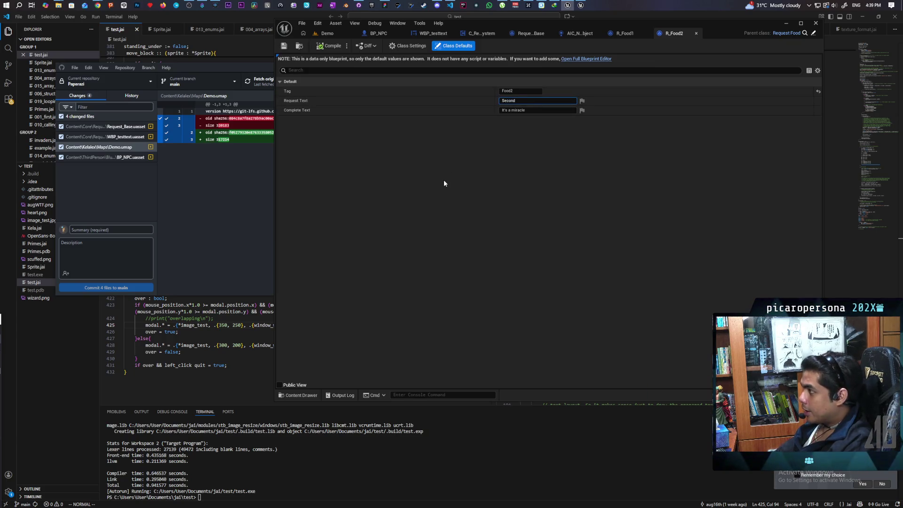
text( week sti)
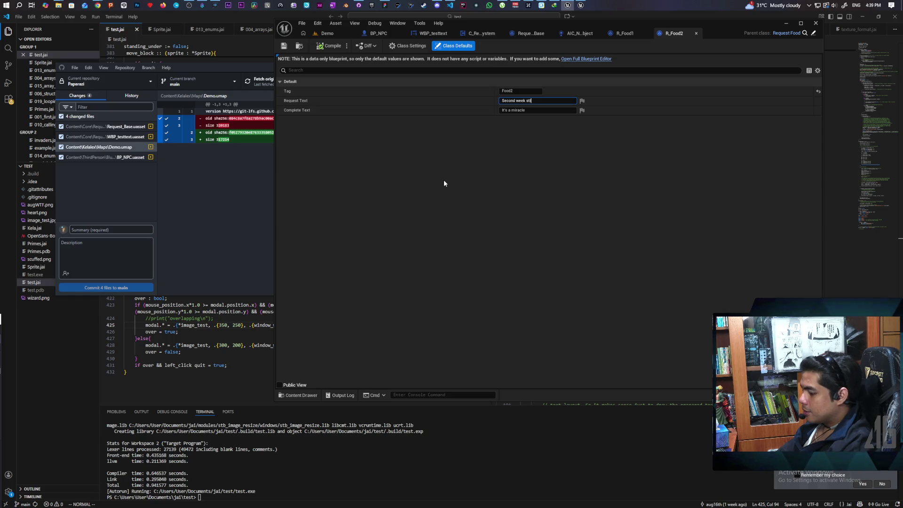
text(ll need food)
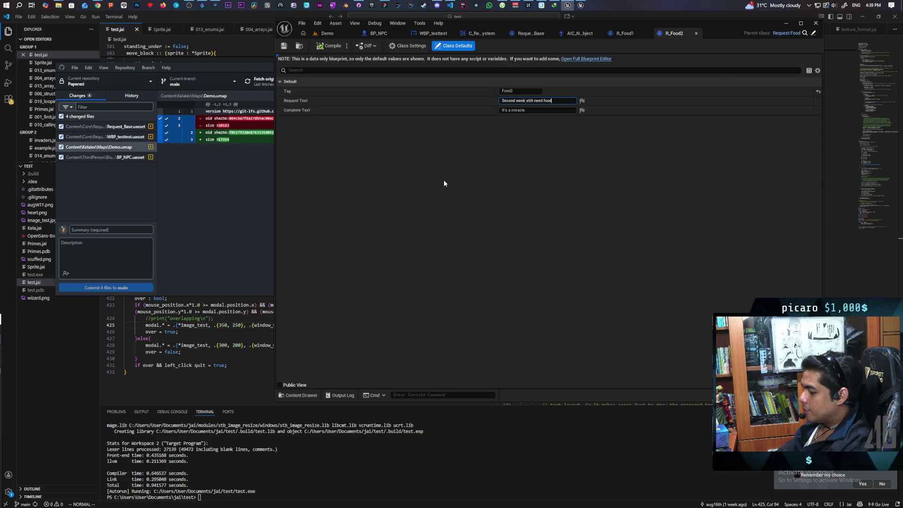
key(Tab)
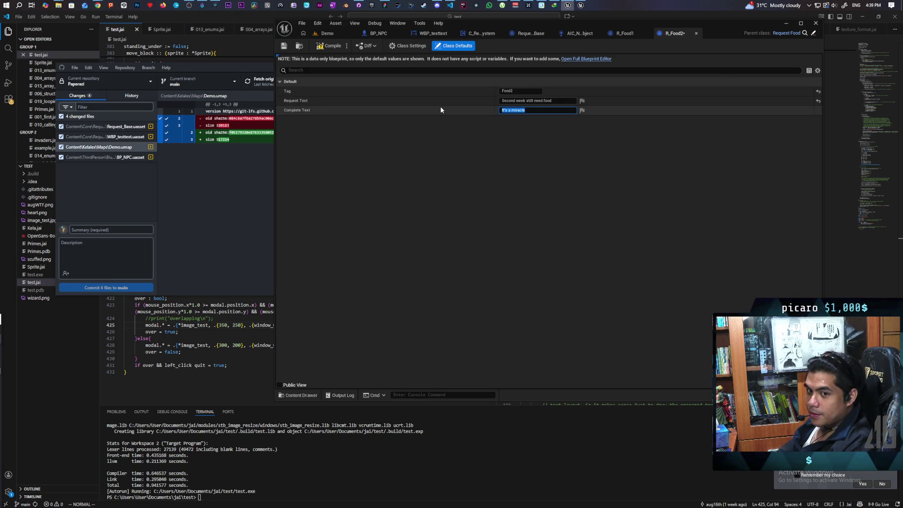
text(I wish)
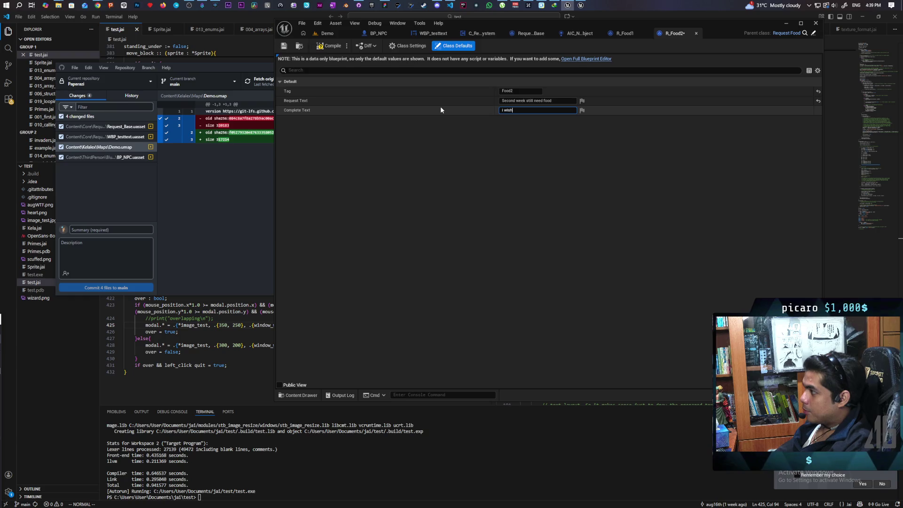
text( they gave pizza)
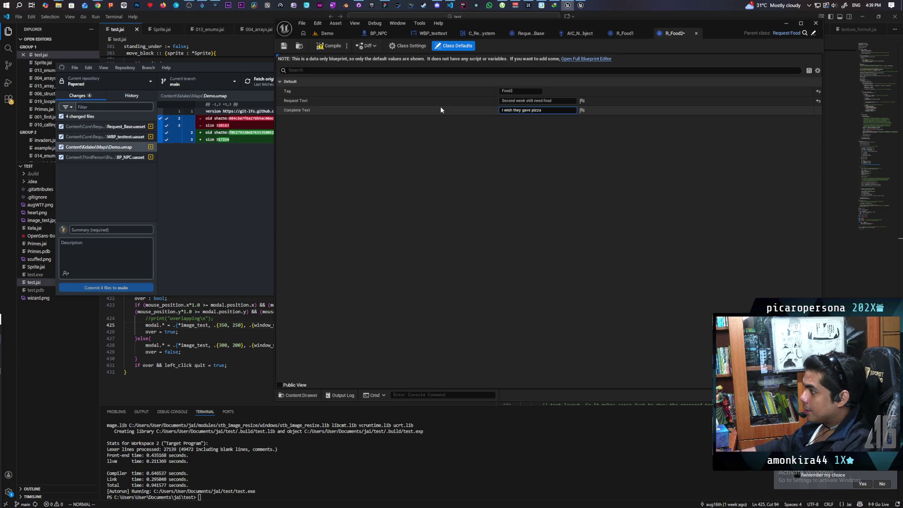
key(Return)
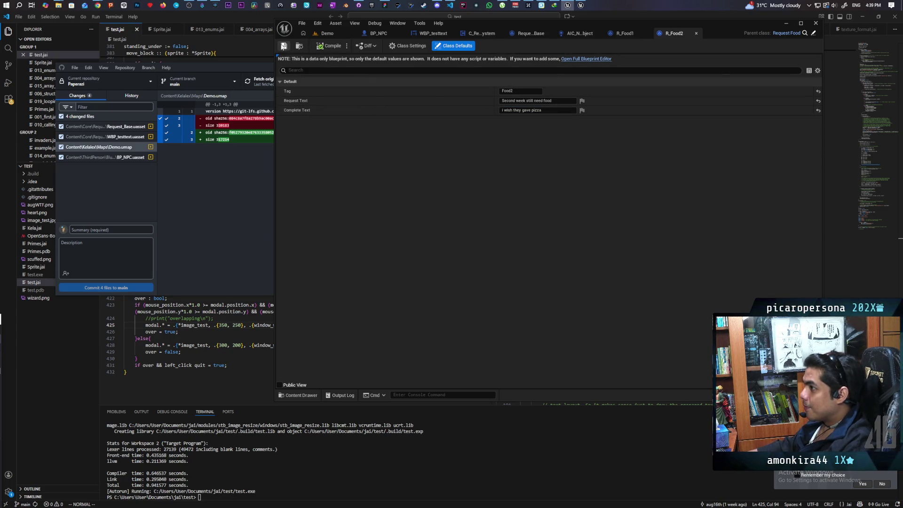
Open R_Food3 and set its request text to 'Third week I need more food'.
click(310, 395)
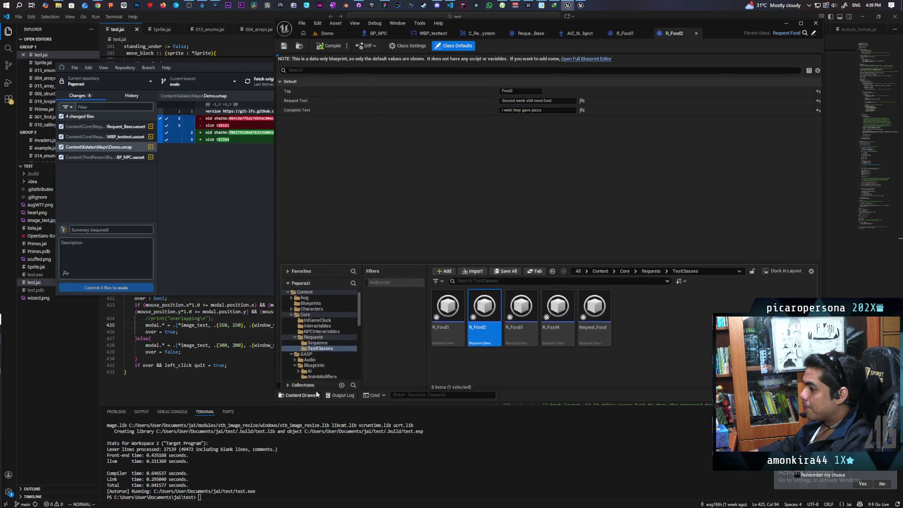
double_click(521, 303)
click(518, 100)
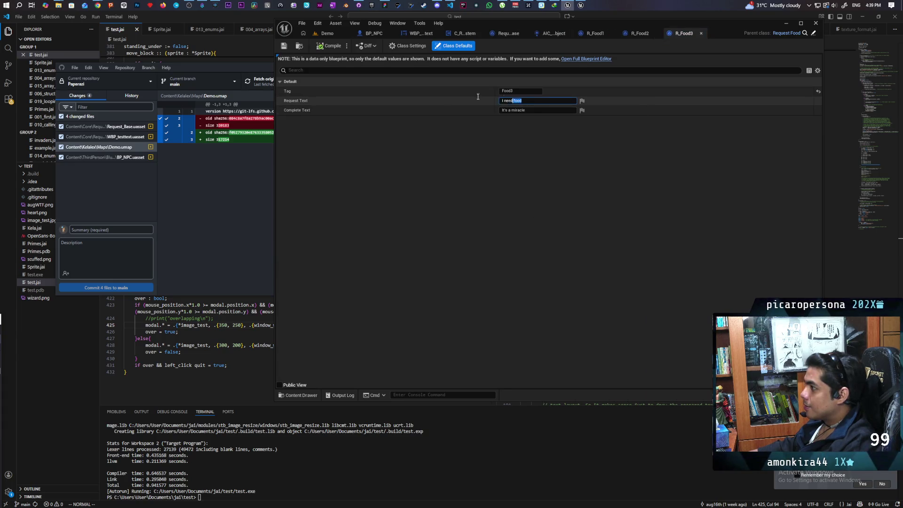
text(Third wee)
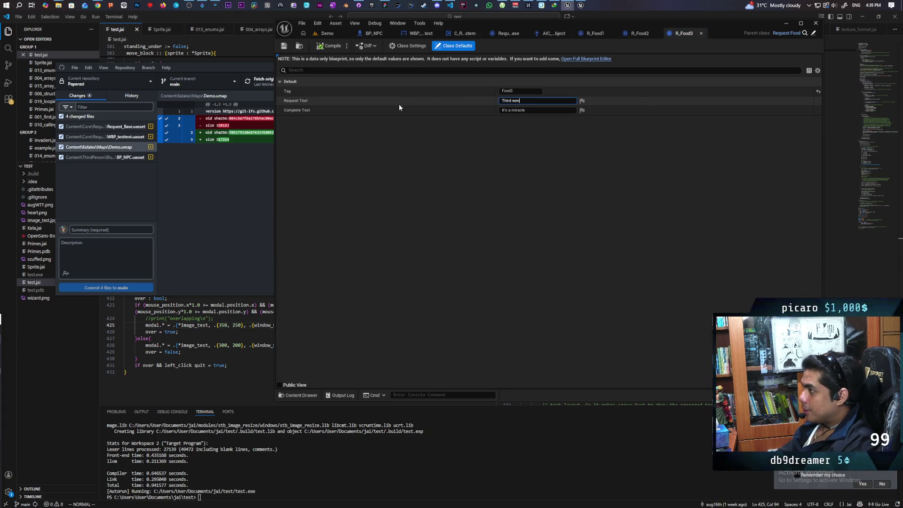
text(k I need more food)
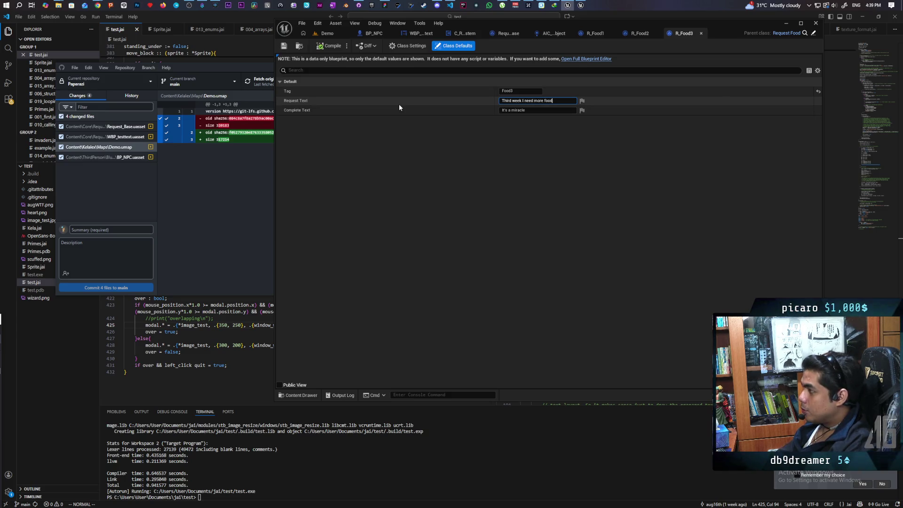
key(Return)
Change R_Food3's completion text to 'I'm vegan btw', then open R_Food4.
click(517, 110)
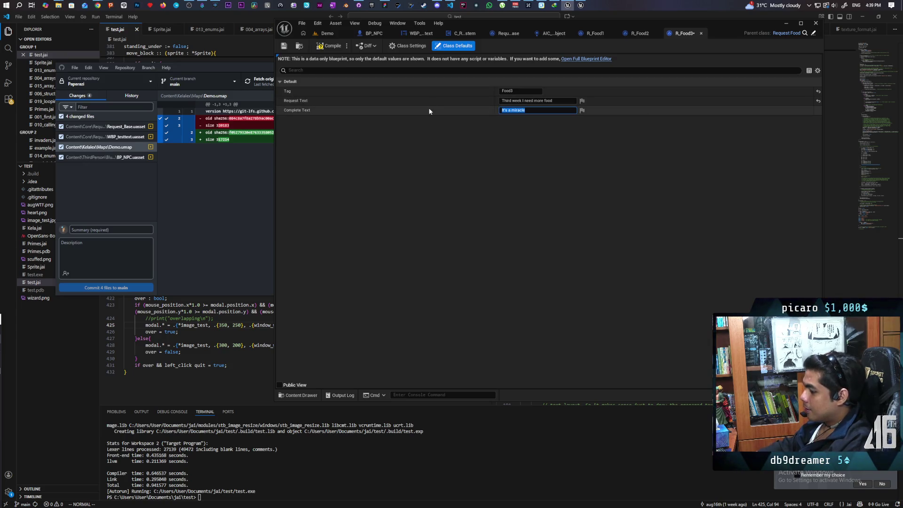
text(I'mvegan)
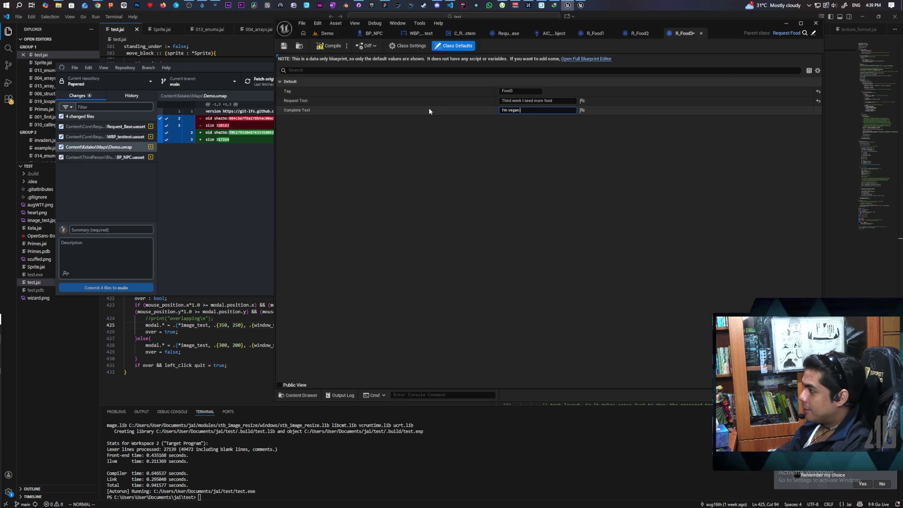
text( btw)
key(Return)
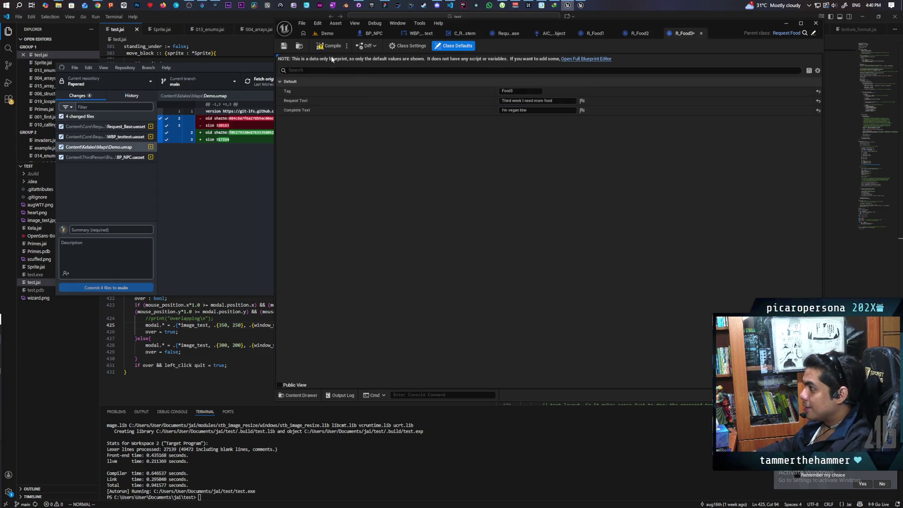
click(299, 395)
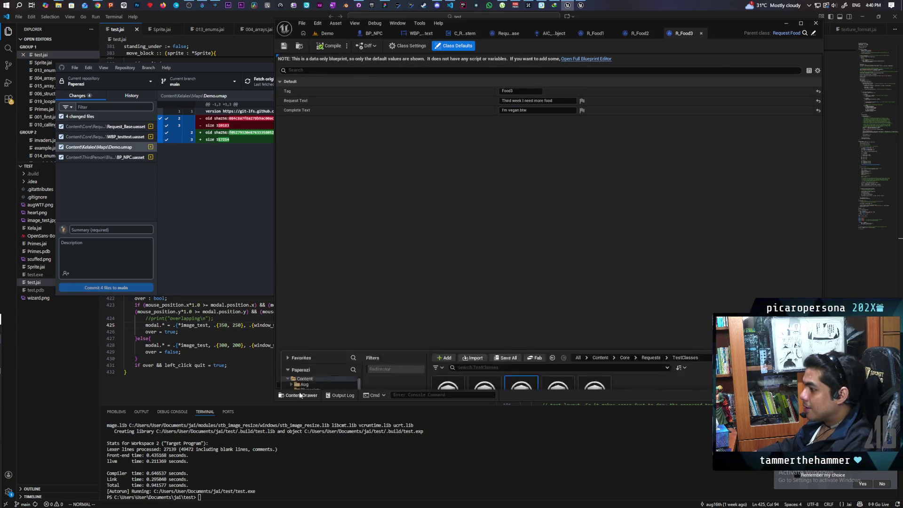
double_click(557, 310)
Set R_Food4's request text to 'Fourth week still hungry'.
click(522, 101)
text(FOurth)
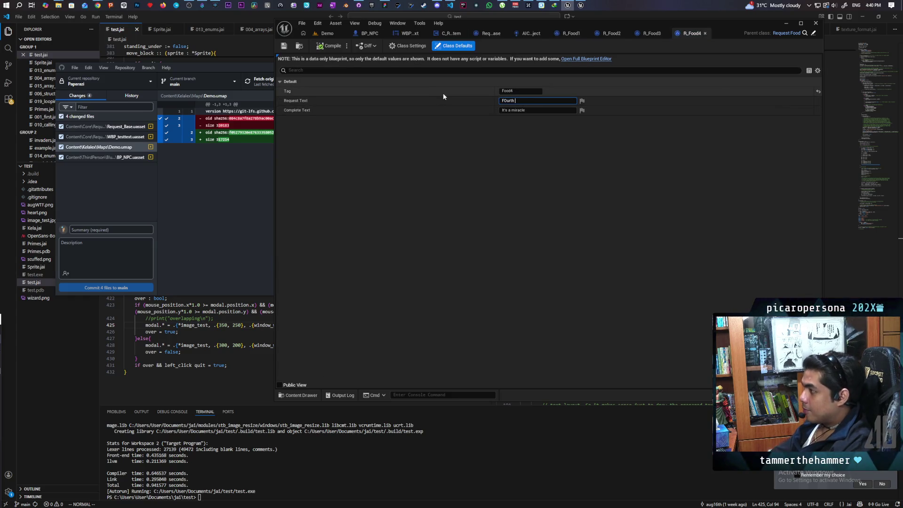
key(BackSpace)
text(ourth)
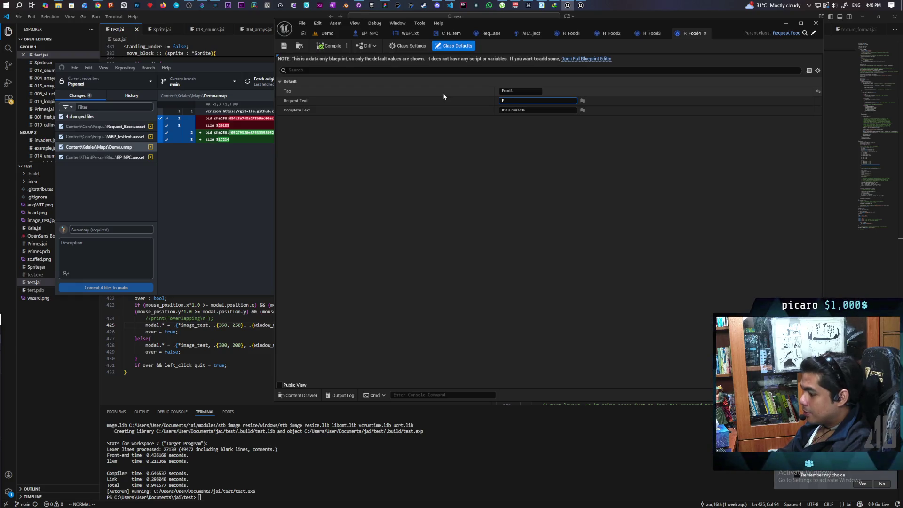
text( week s)
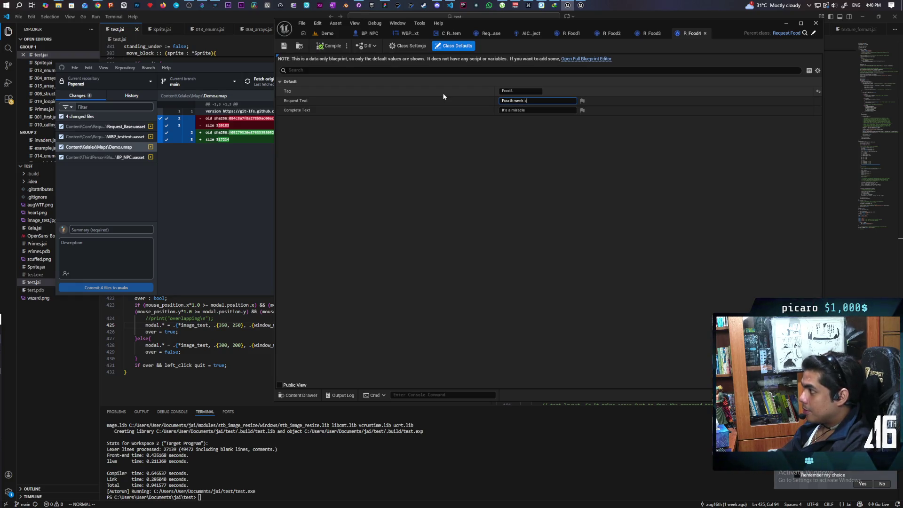
text(till hungry)
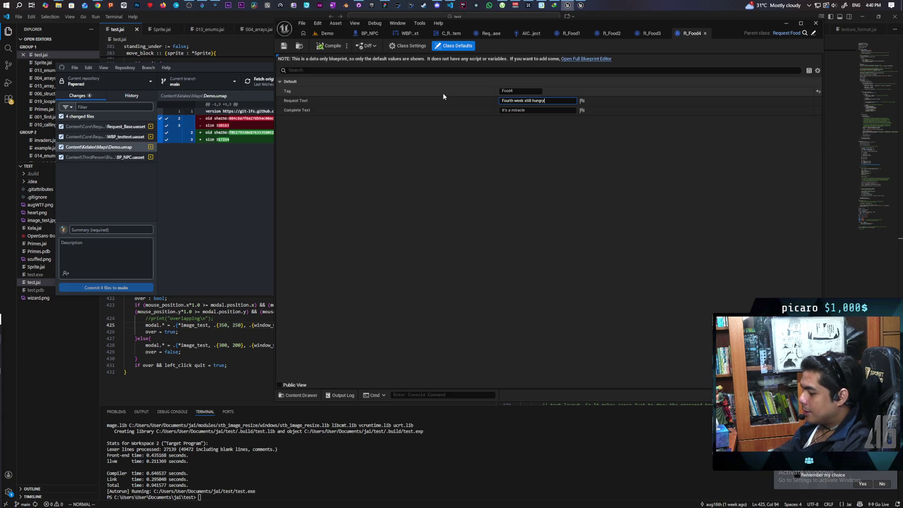
key(Return)
Set the completion text to 'Borgir', return to the Demo level, and start a multiplayer play session.
click(528, 111)
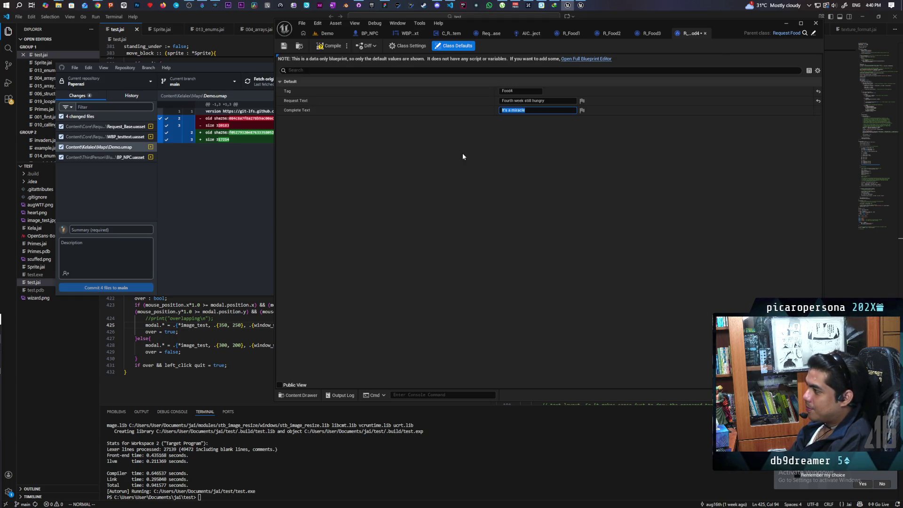
text(Borigir)
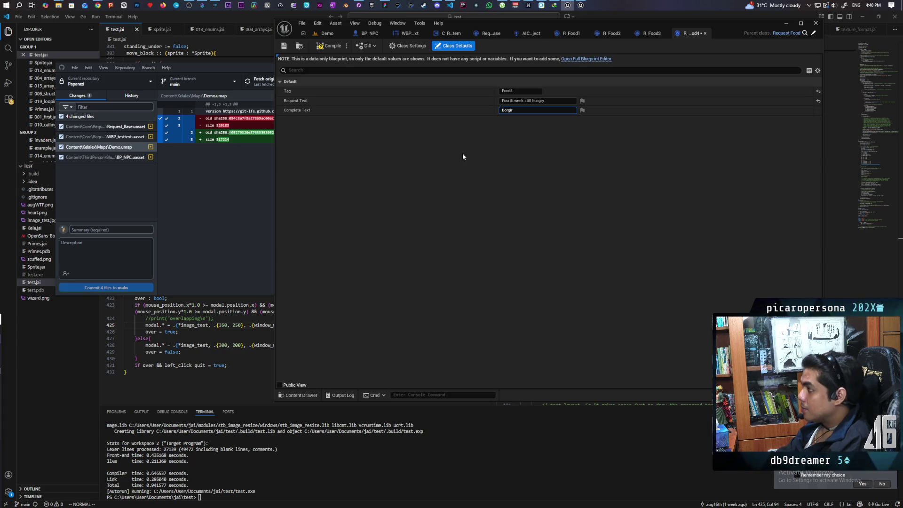
key(Return)
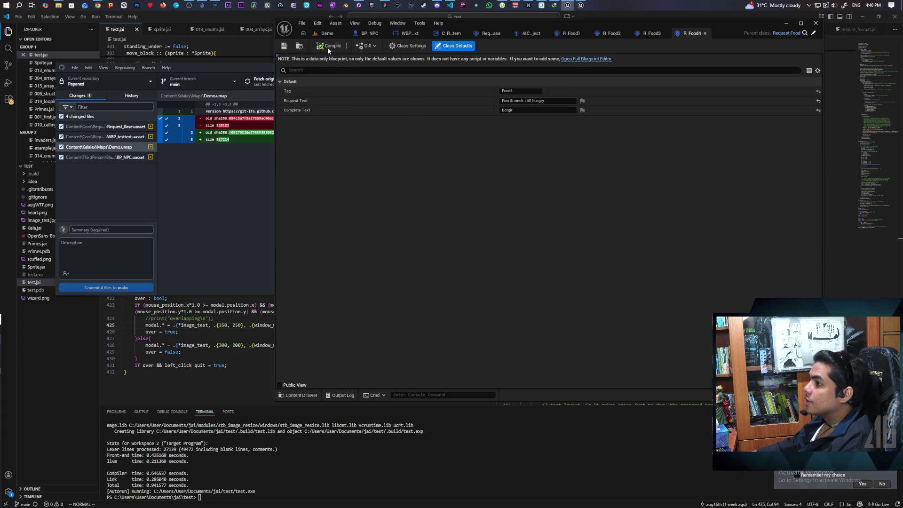
click(327, 33)
key(alt+p)
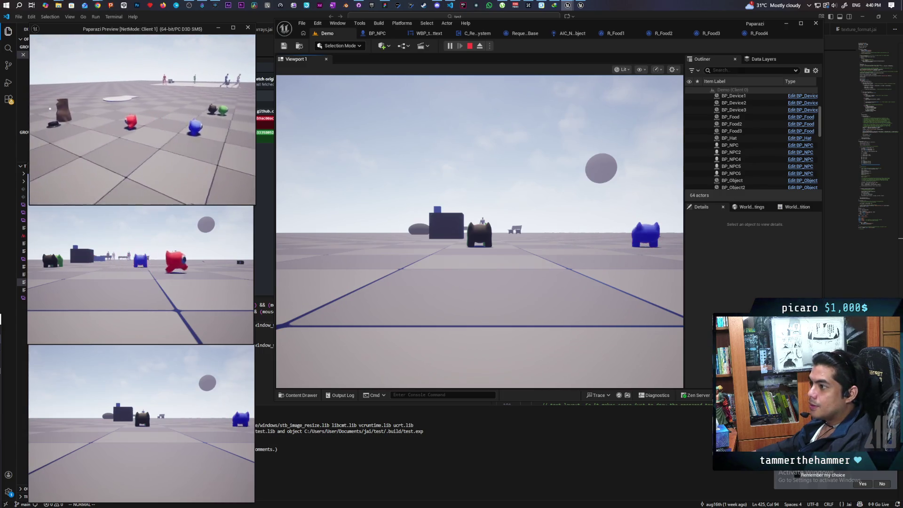
Carry a white food ball onto the NPC's platform and drop it.
click(149, 204)
click(479, 230)
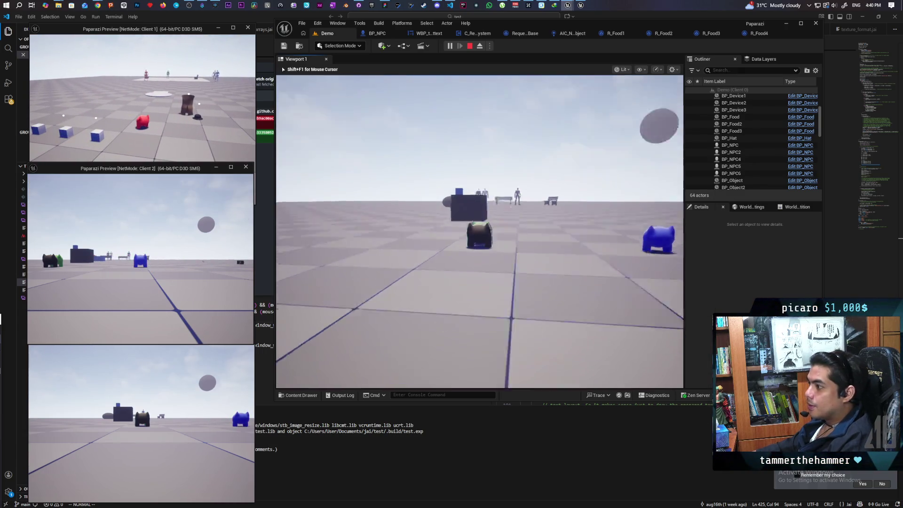
key(s)
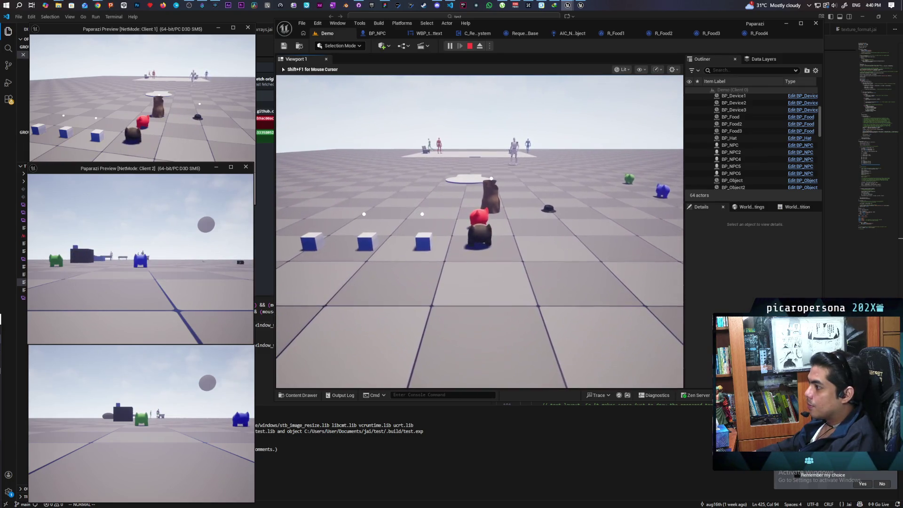
key(s)
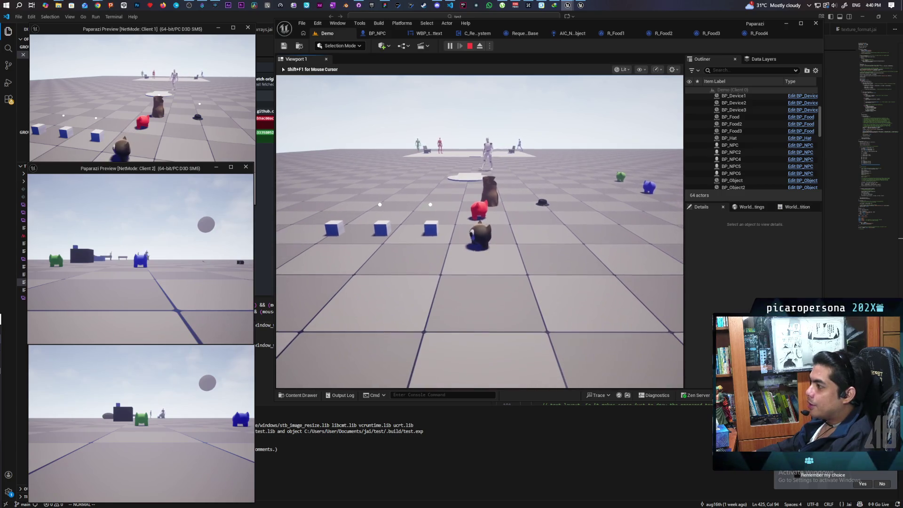
key(a)
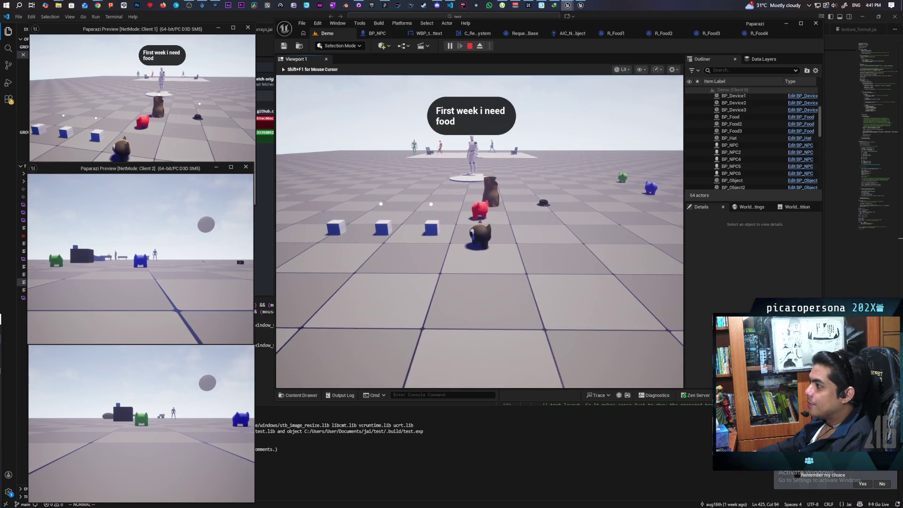
key(w)
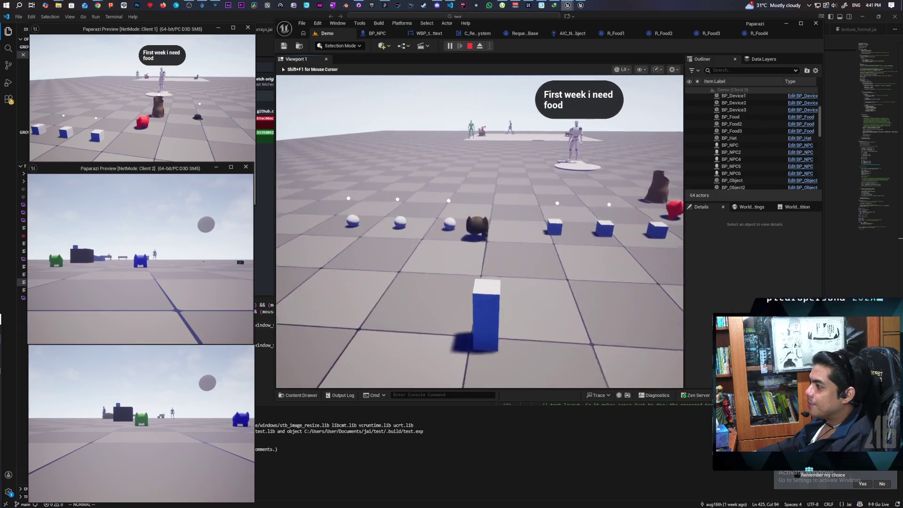
key(w)
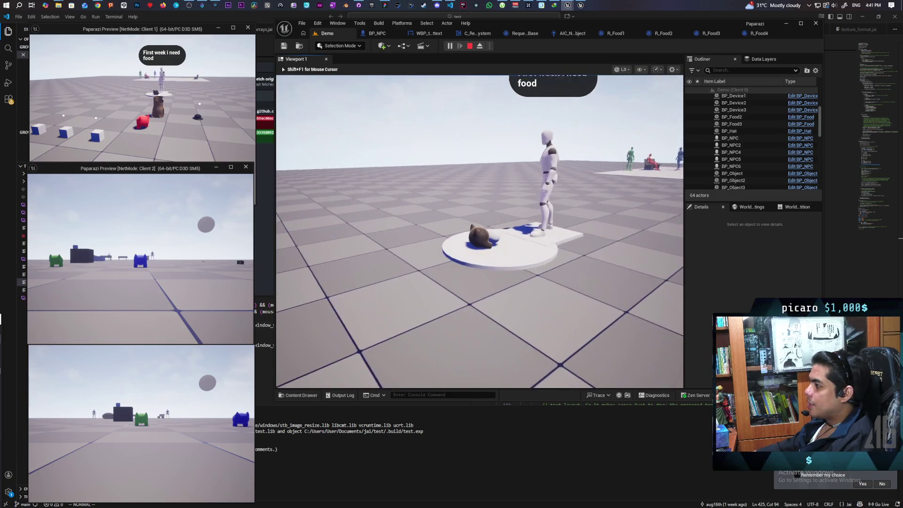
key(e)
key(w)
key(w)
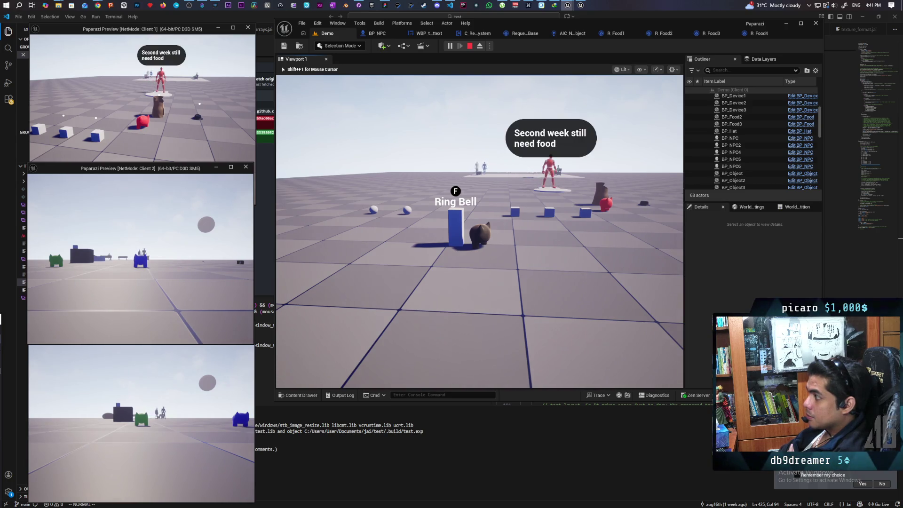
Deliver a second food ball and ring the bell to complete the request.
key(w)
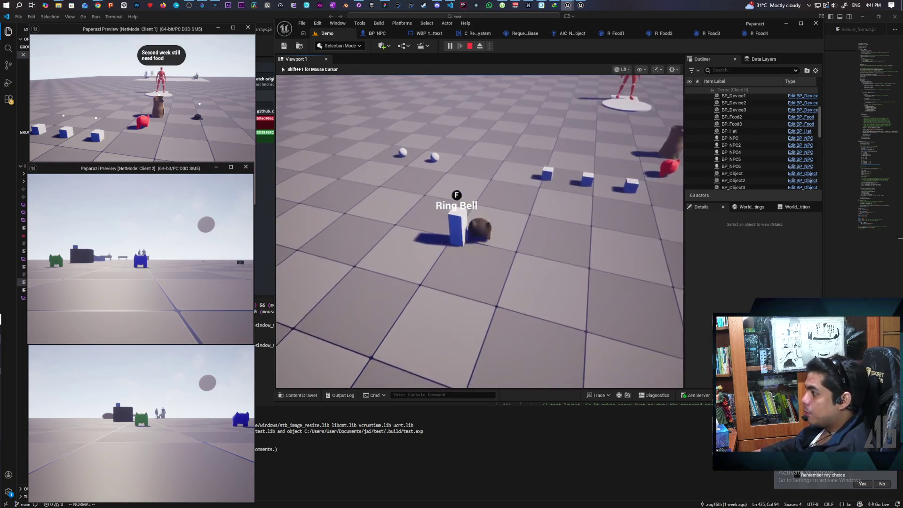
key(w)
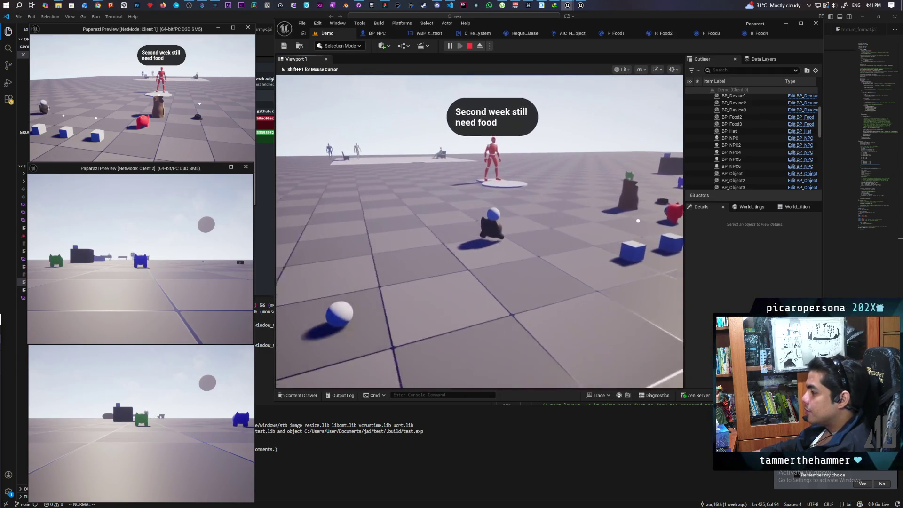
key(w)
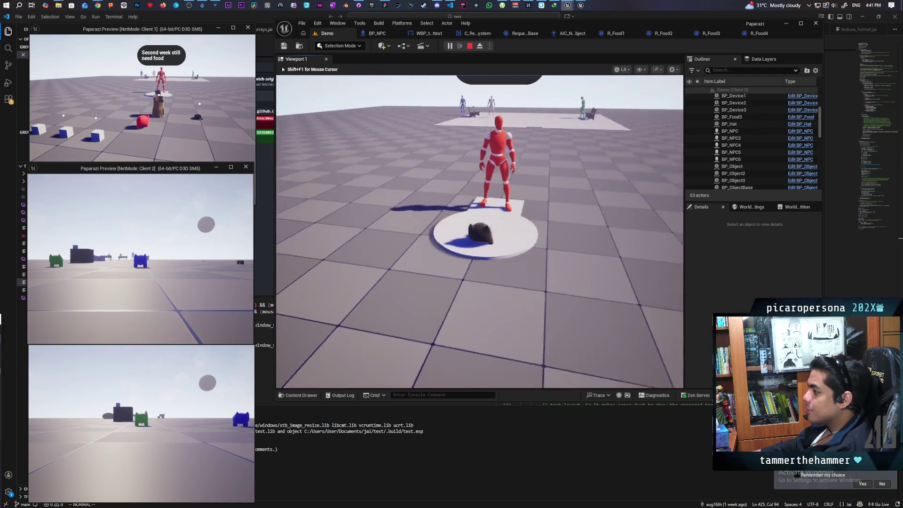
key(e)
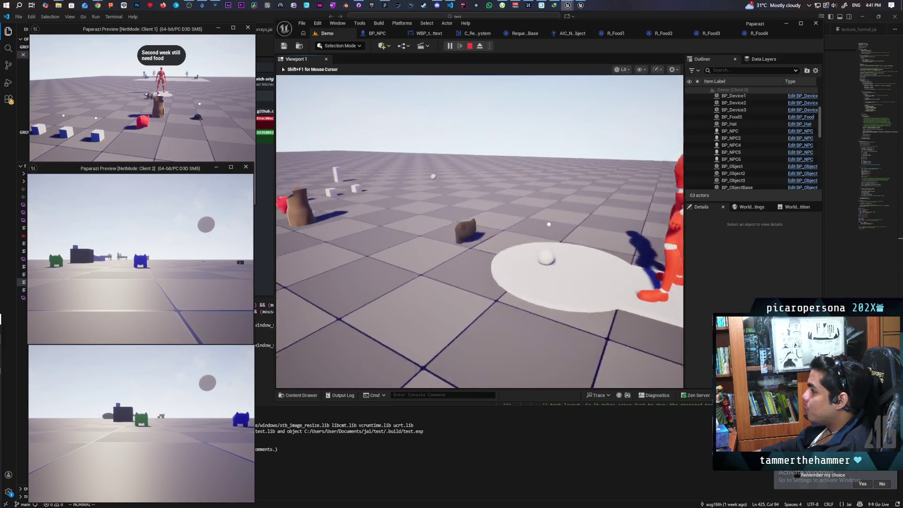
key(d)
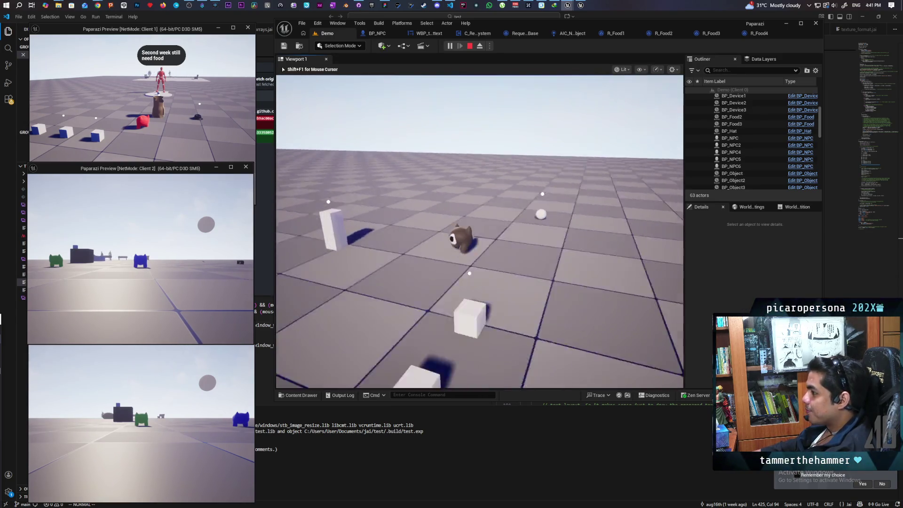
key(w)
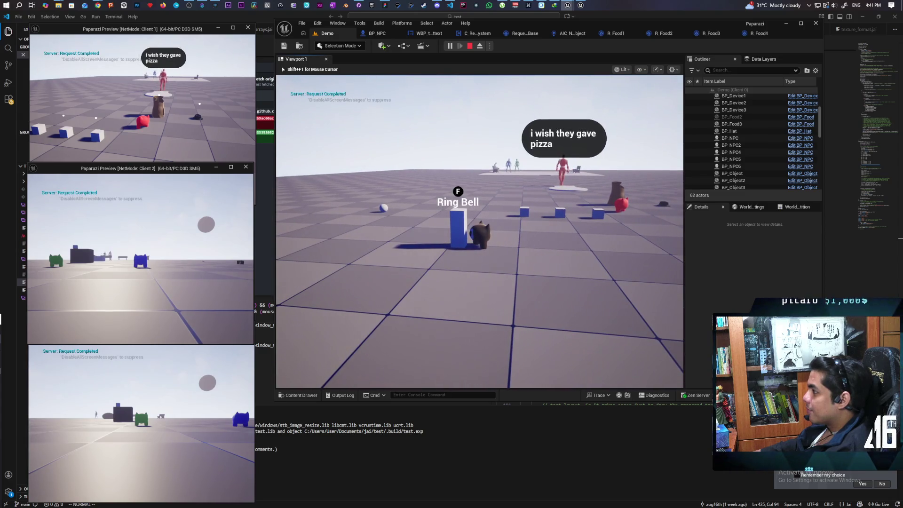
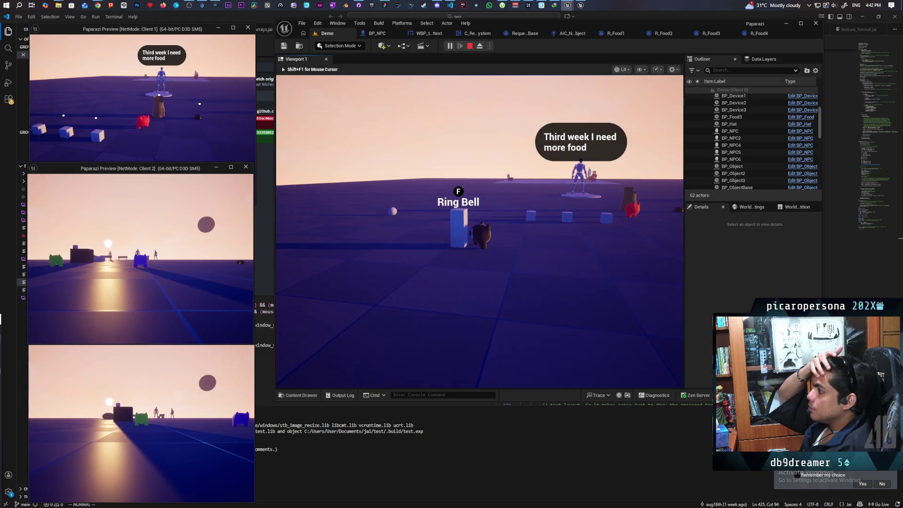
Walk to the NPC, ring the bell to finish week three, and stop the playtest.
key(w)
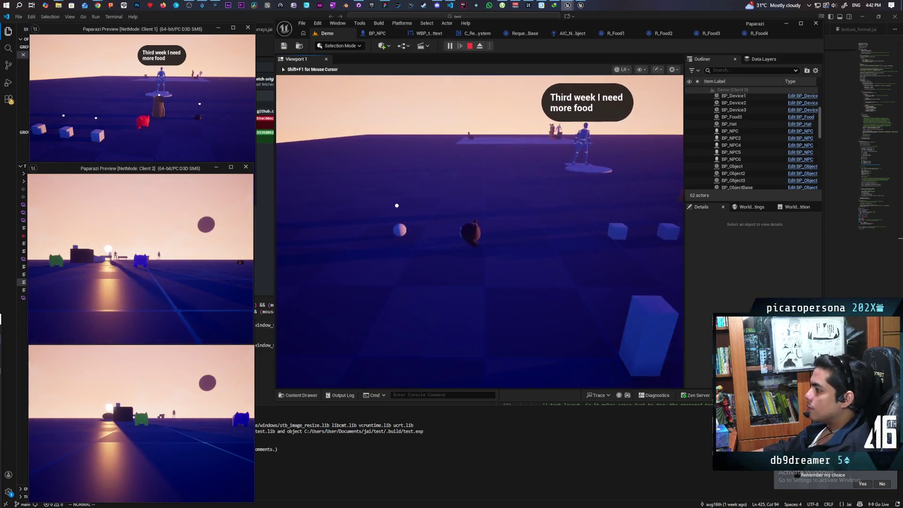
key(w)
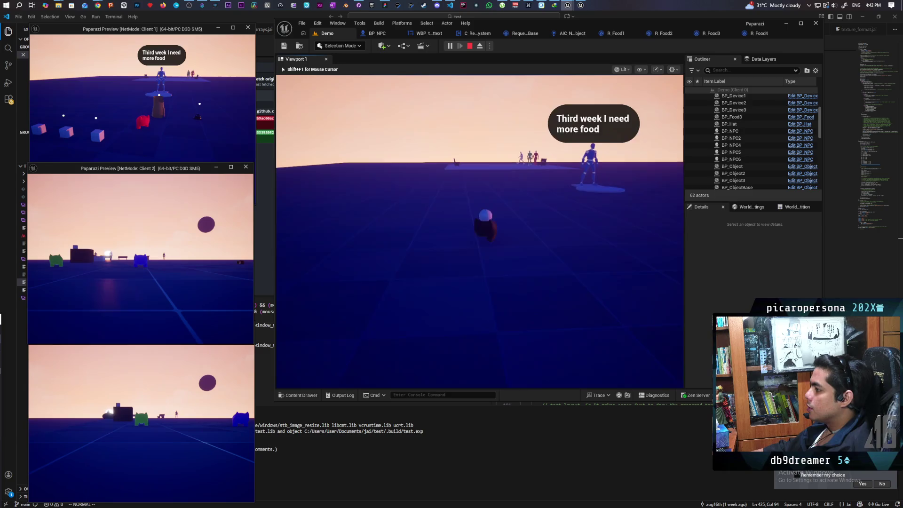
key(w)
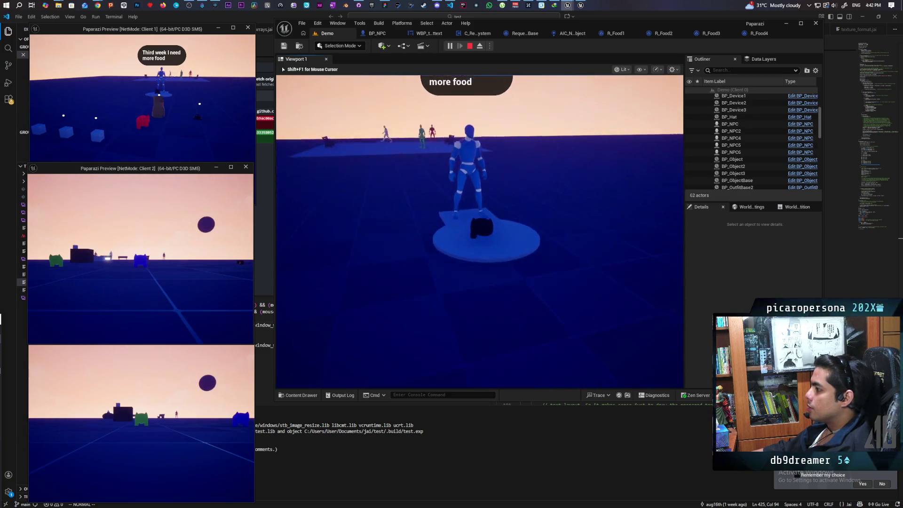
key(a)
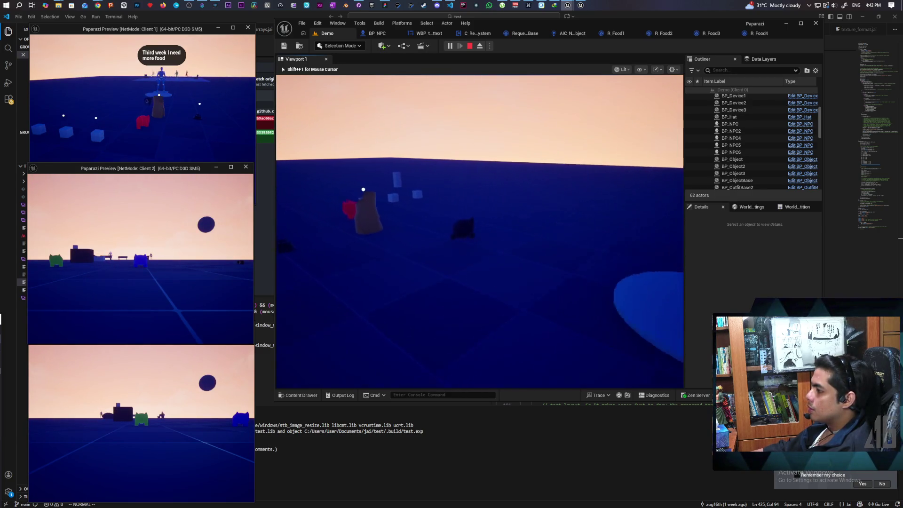
key(d)
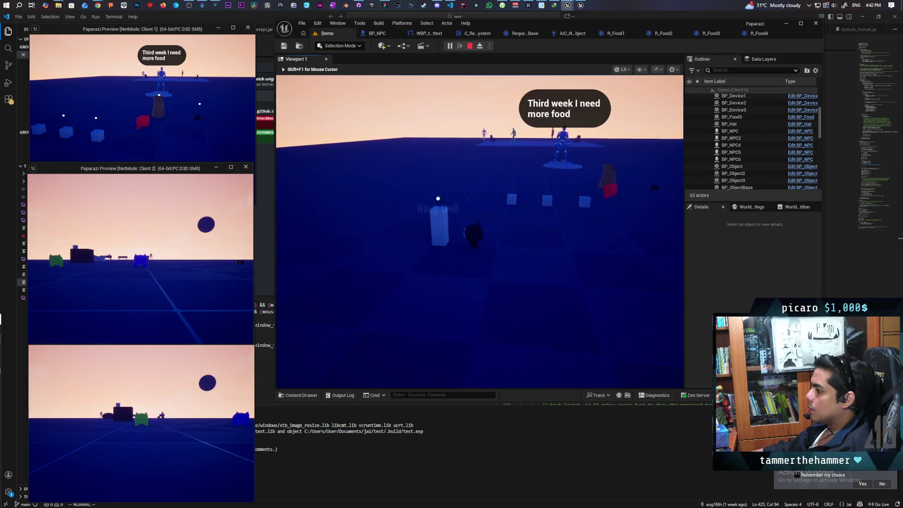
key(f)
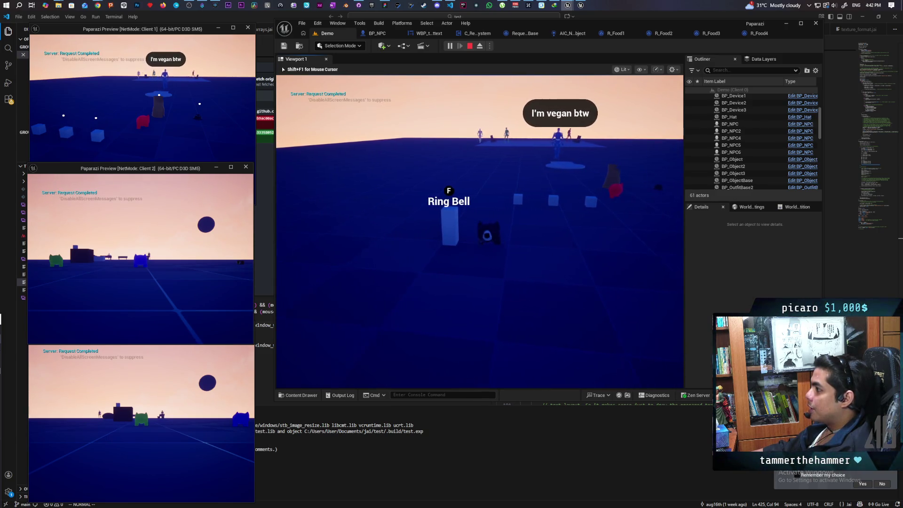
key(d)
key(d)
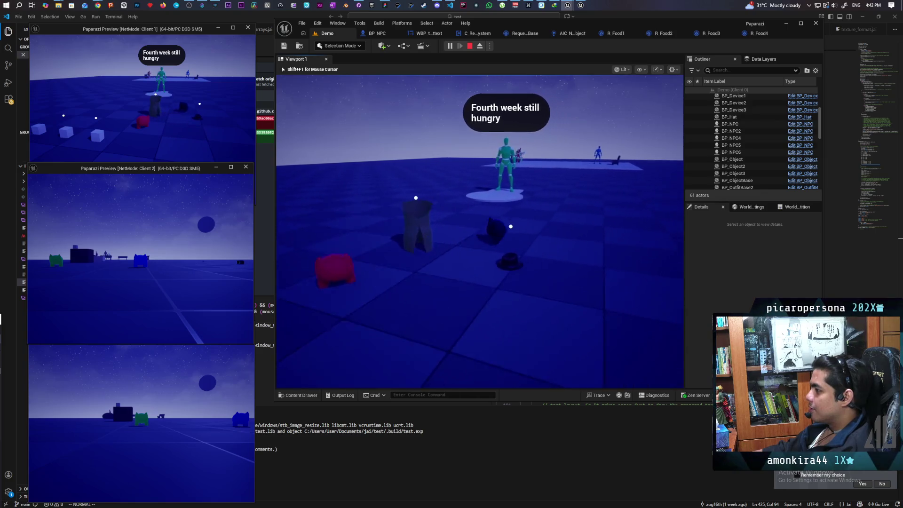
key(Escape)
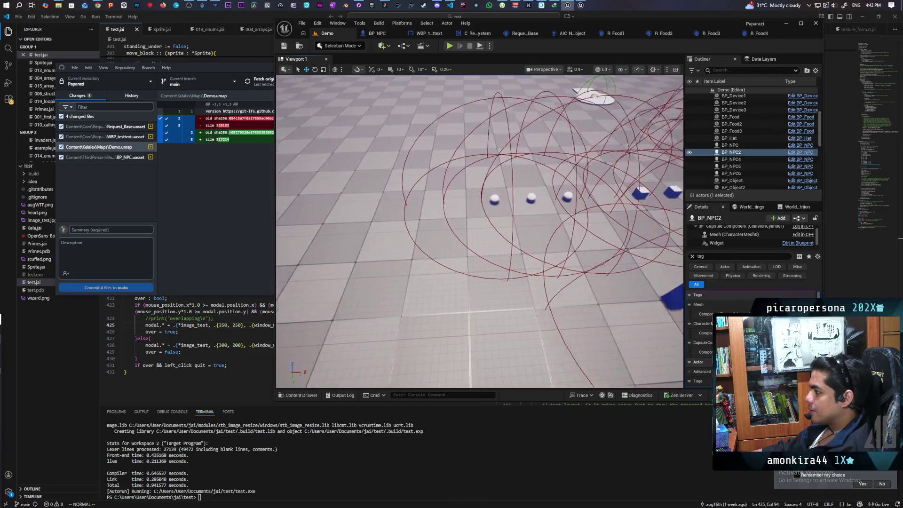
Duplicate BP_Food3 leftward as BP_Food4, save the Demo level, and start a multiplayer playtest.
click(456, 197)
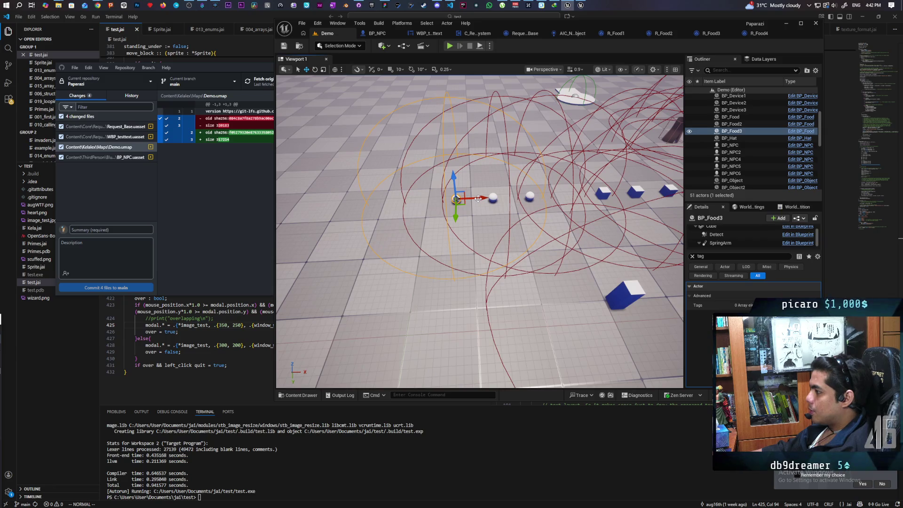
drag(477, 198, 419, 200)
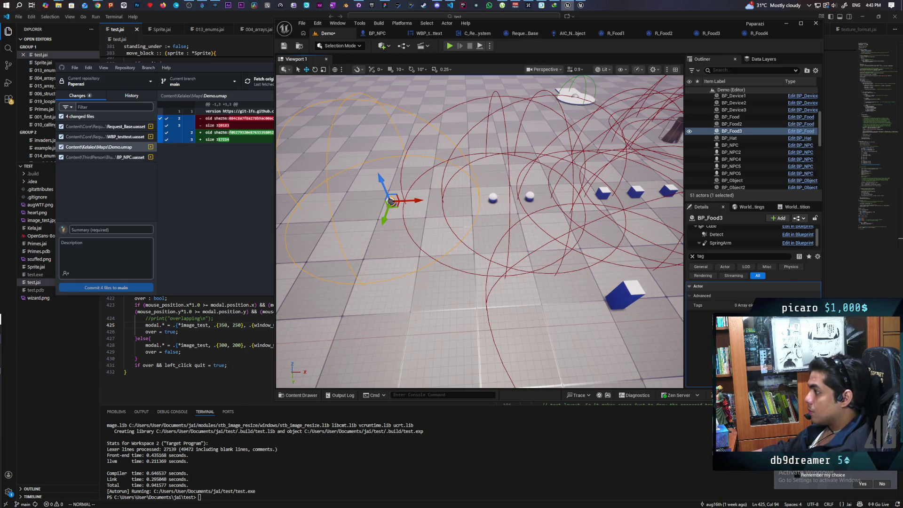
key(ctrl+z)
alt+drag(480, 198, 436, 201)
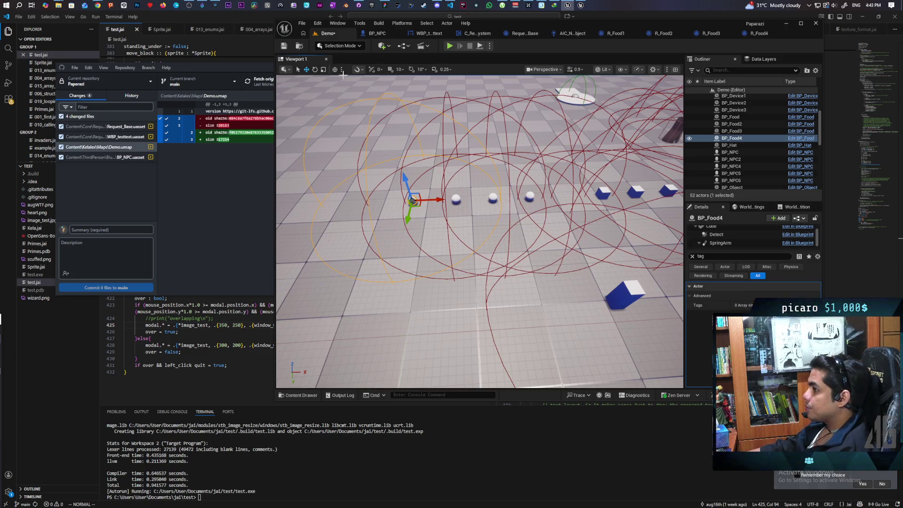
click(284, 46)
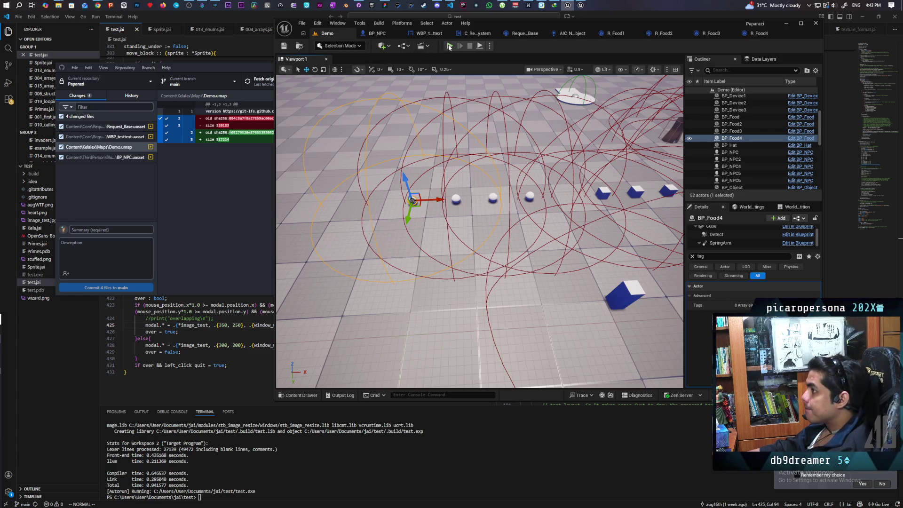
key(alt+p)
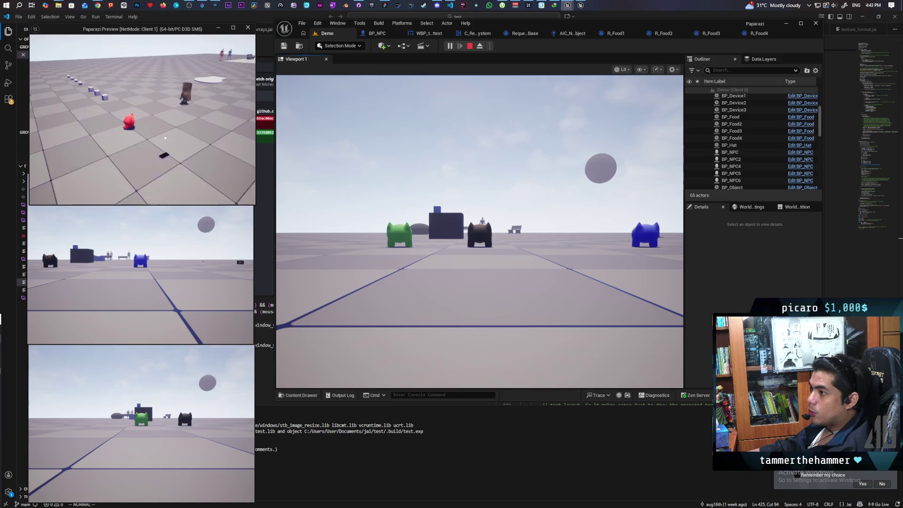
Take control of the player, ring the bell for week one, and pick up a food sphere.
click(480, 230)
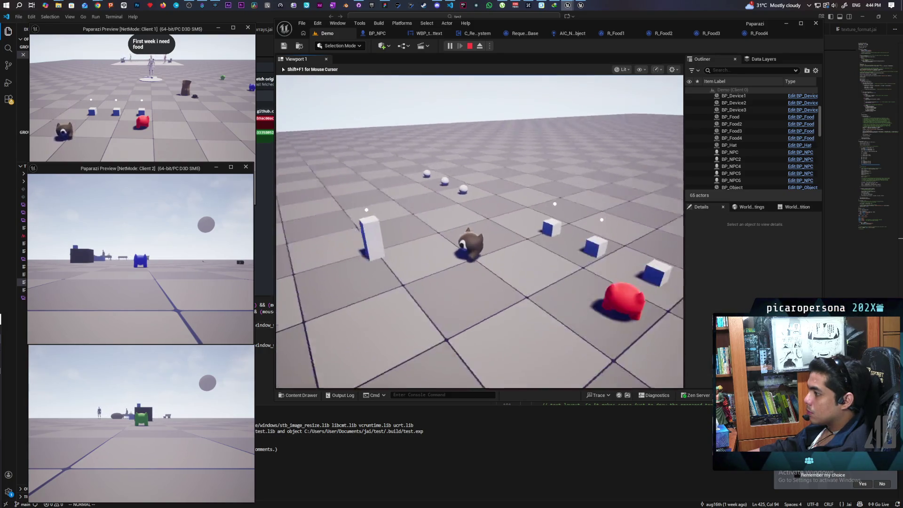
key(f)
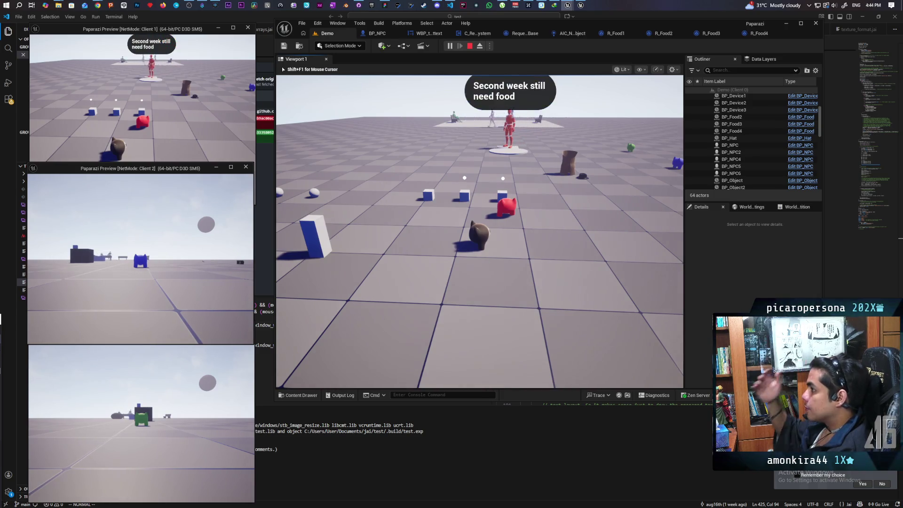
key(w)
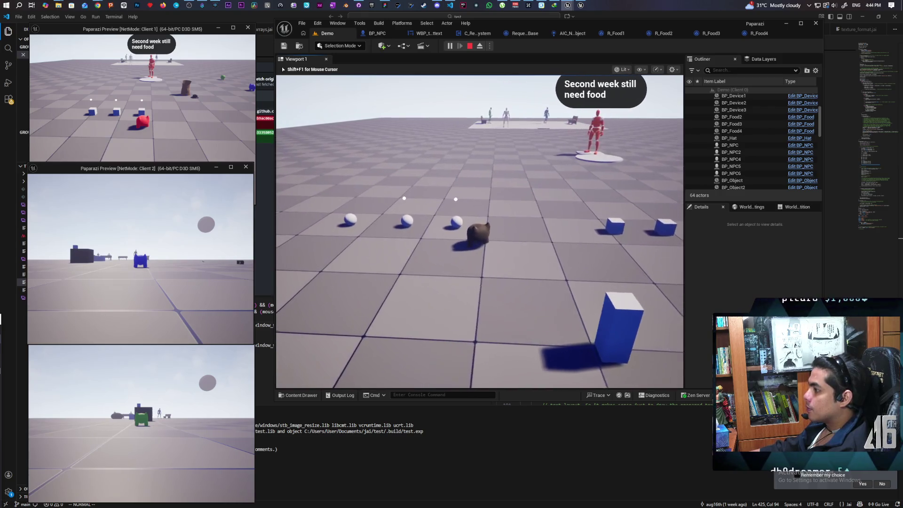
key(e)
Carry the food onto the NPC's platform and ring the bell to finish week two.
key(w)
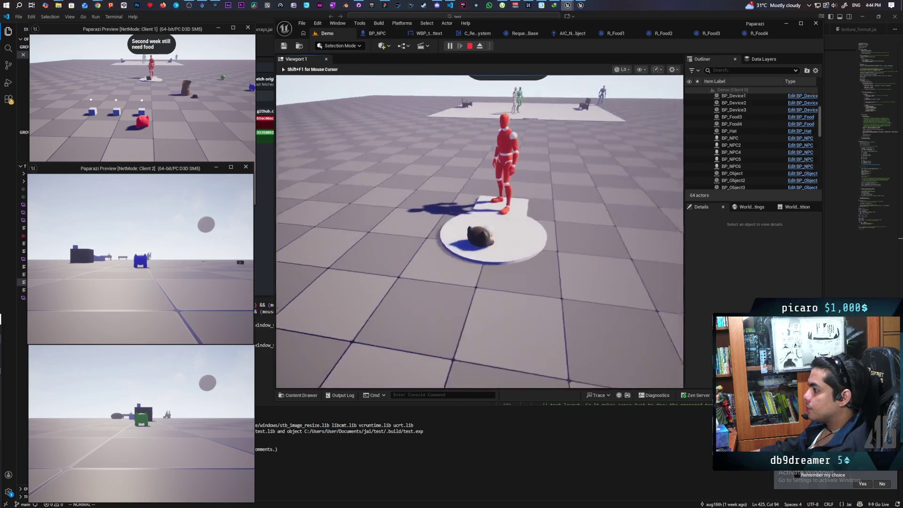
key(a)
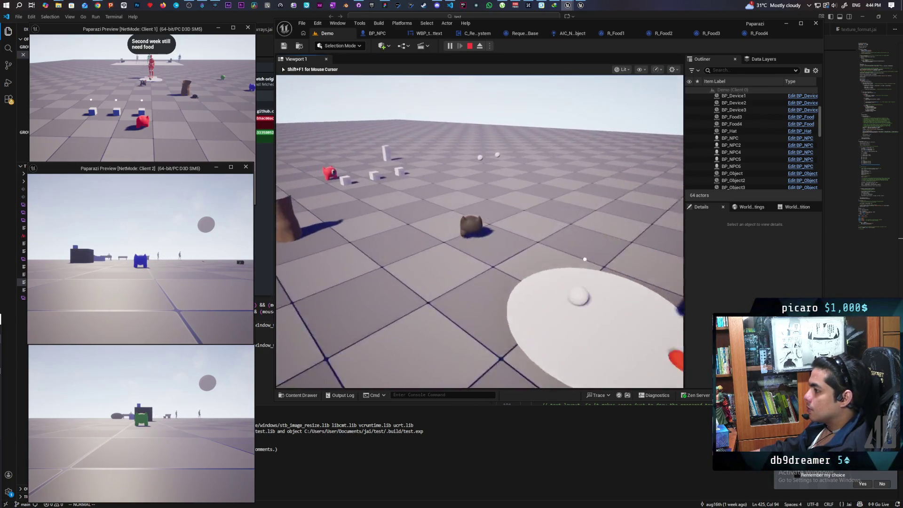
key(s)
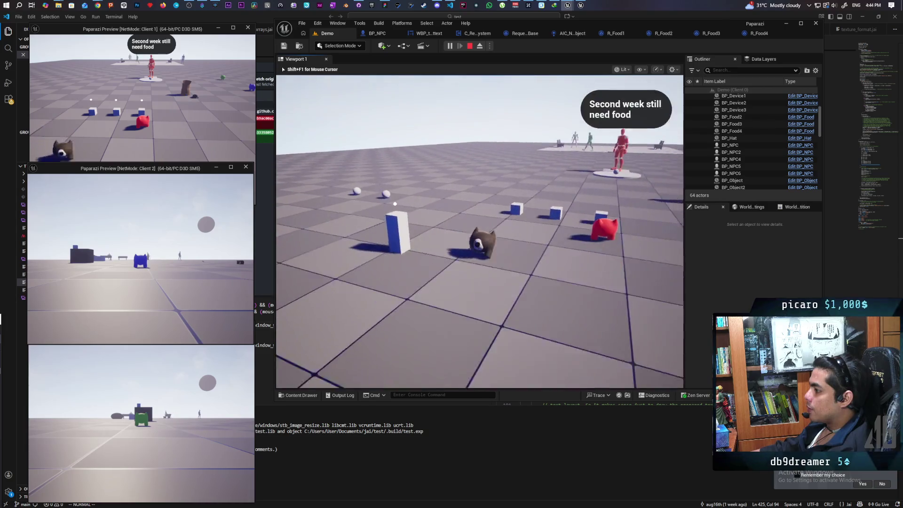
key(w)
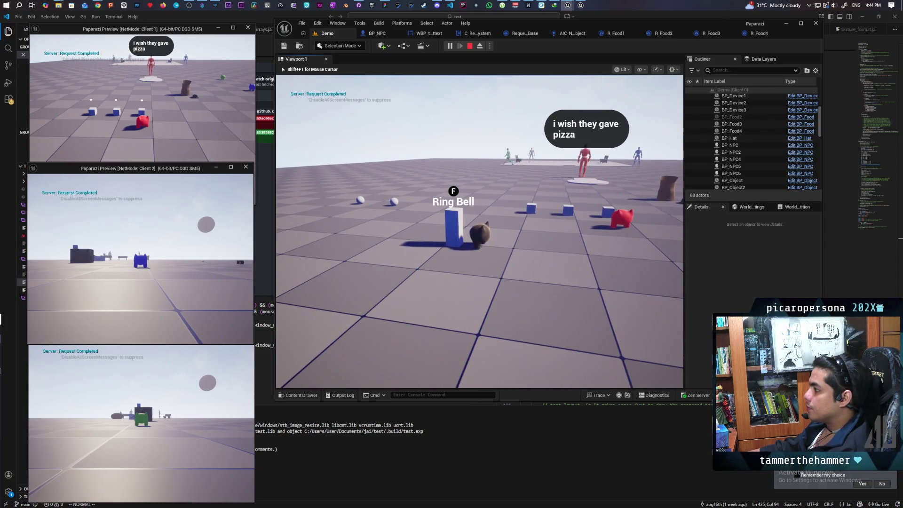
key(d)
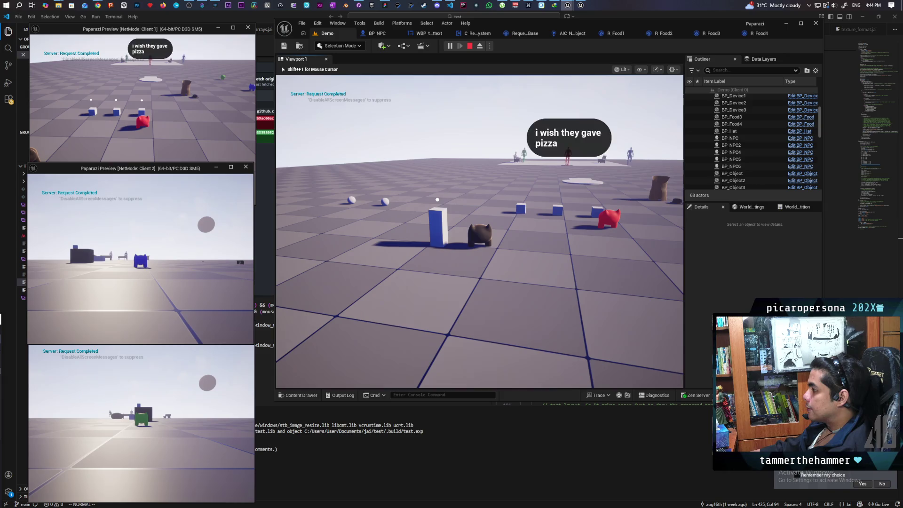
key(d)
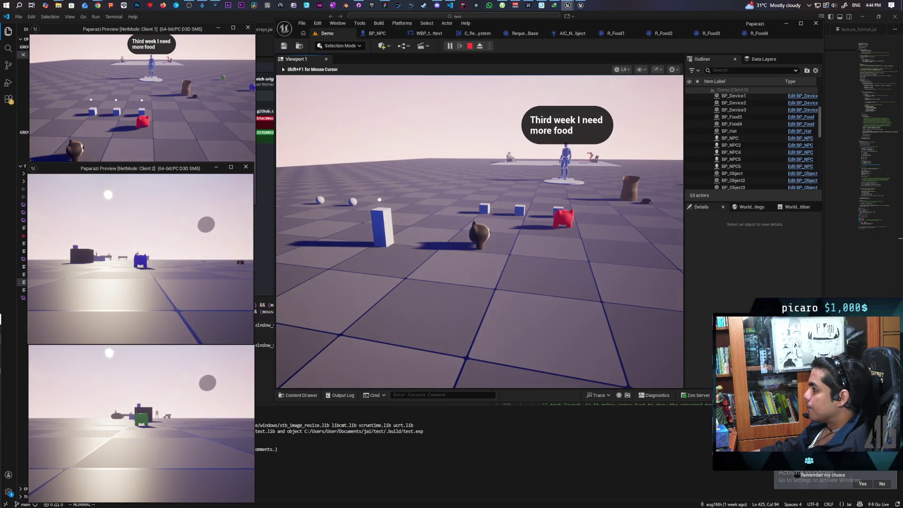
Drop another food sphere on the NPC's platform and ring the bell to finish week three.
key(w)
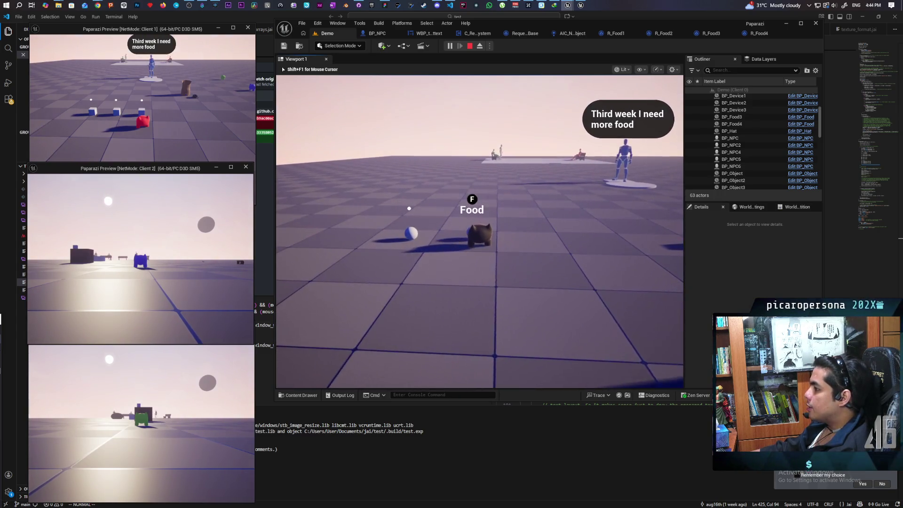
key(f)
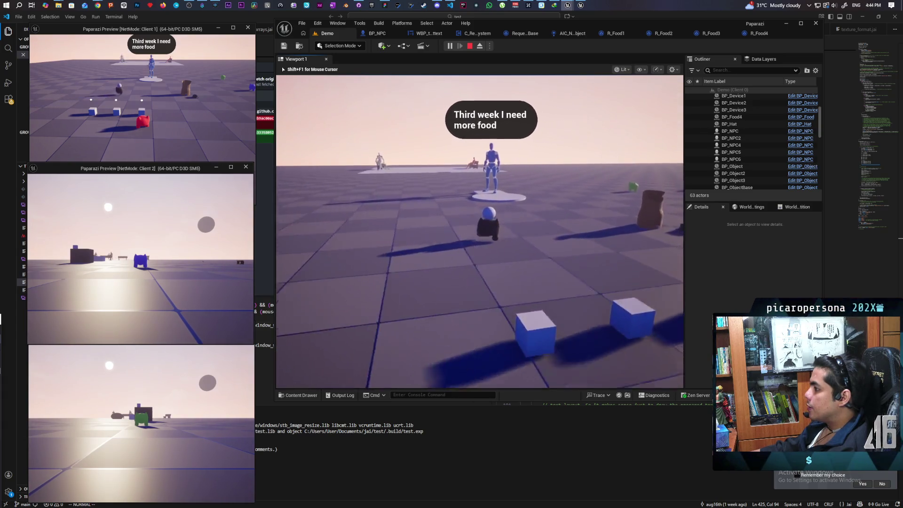
key(w)
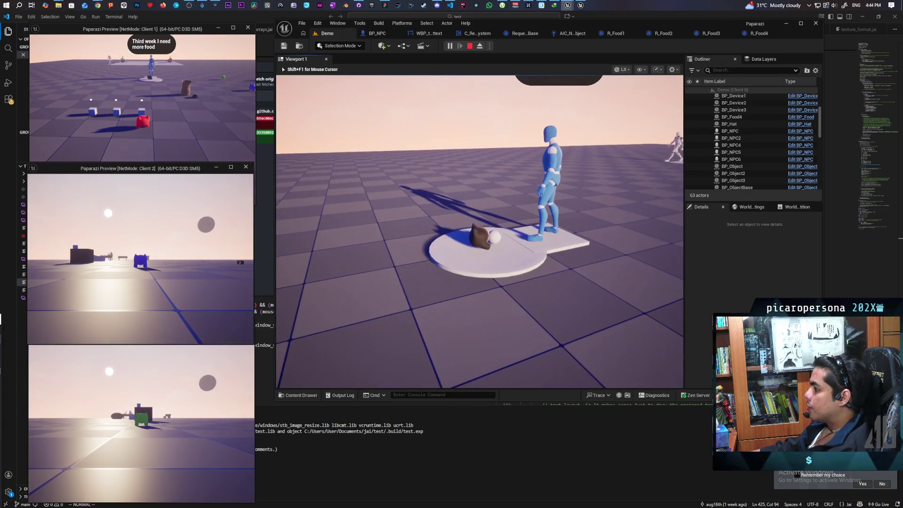
key(f)
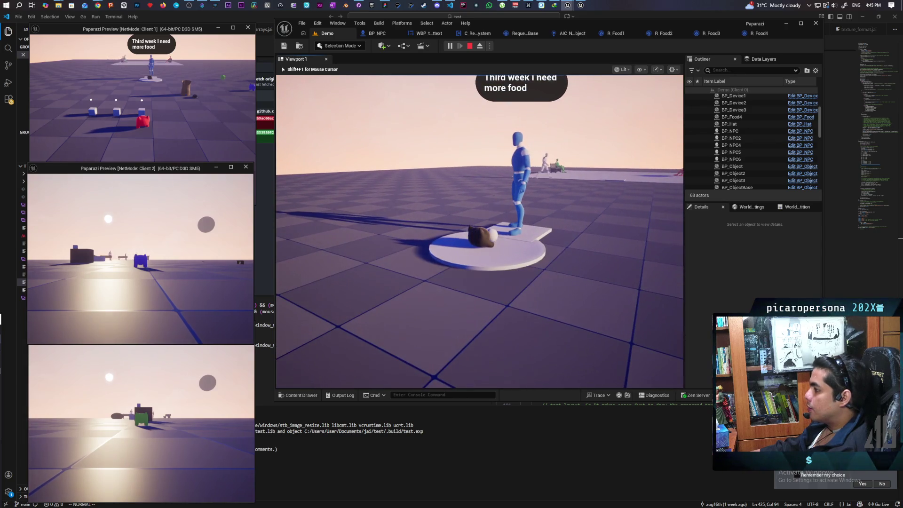
key(w)
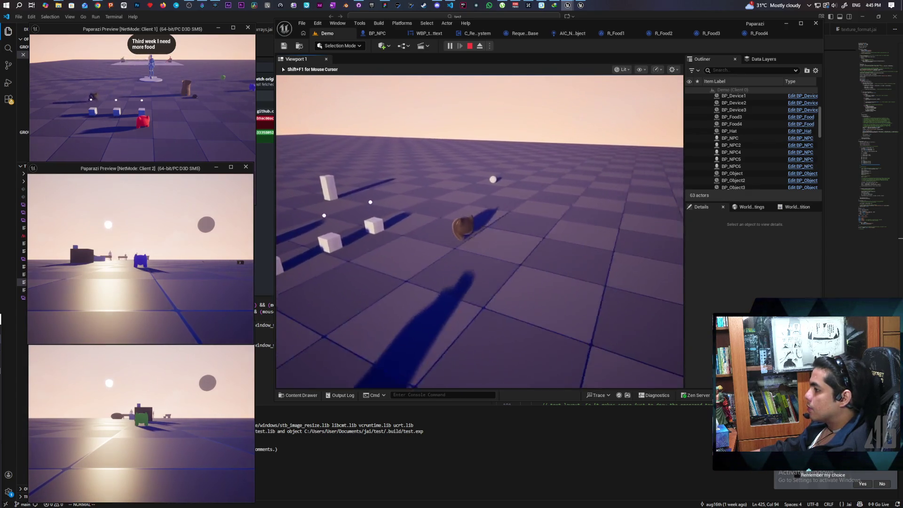
key(w)
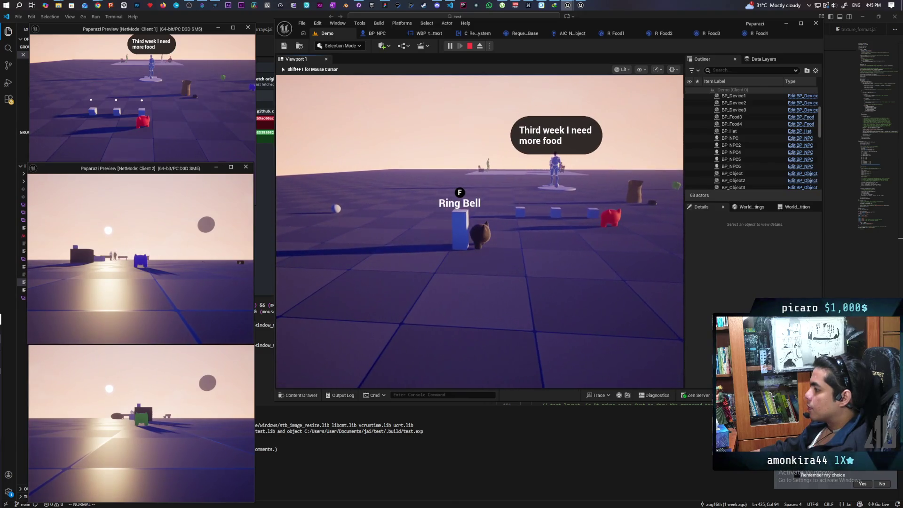
key(f)
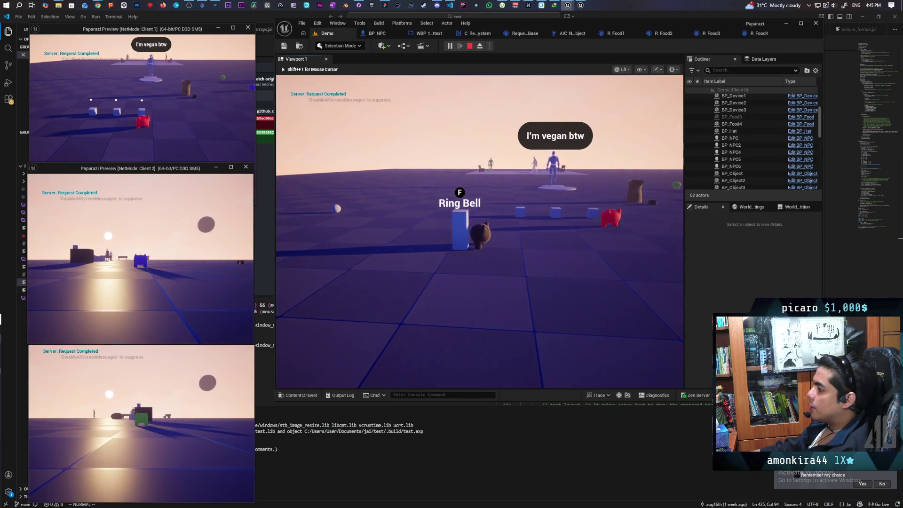
key(d)
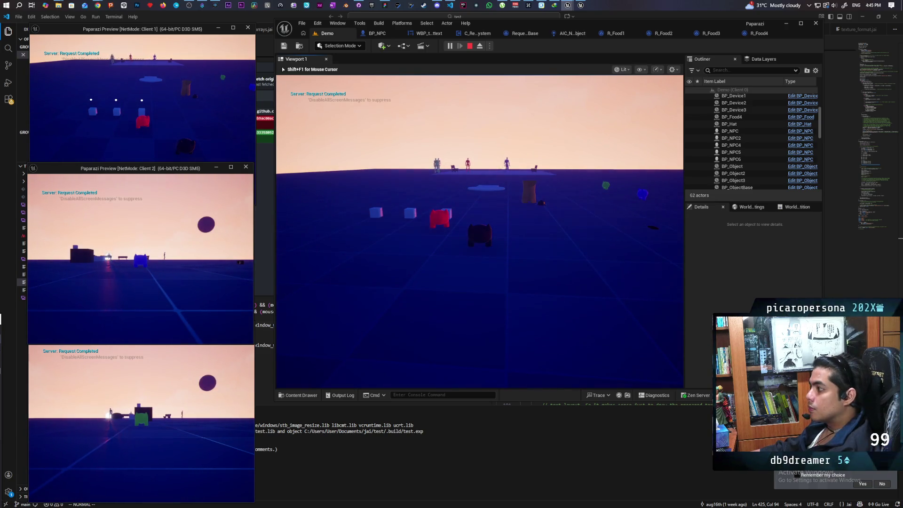
key(a)
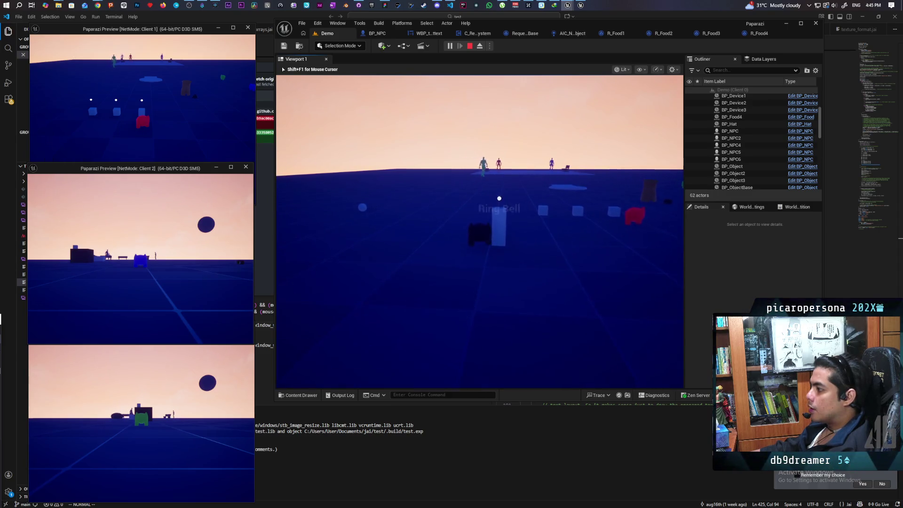
Maneuver the player around the cubes and over to the white food ball.
key(d)
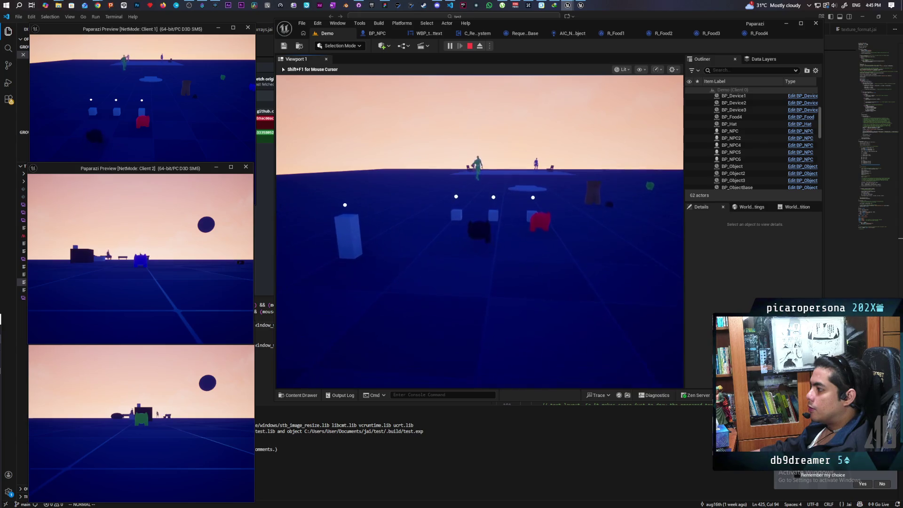
key(d)
key(w)
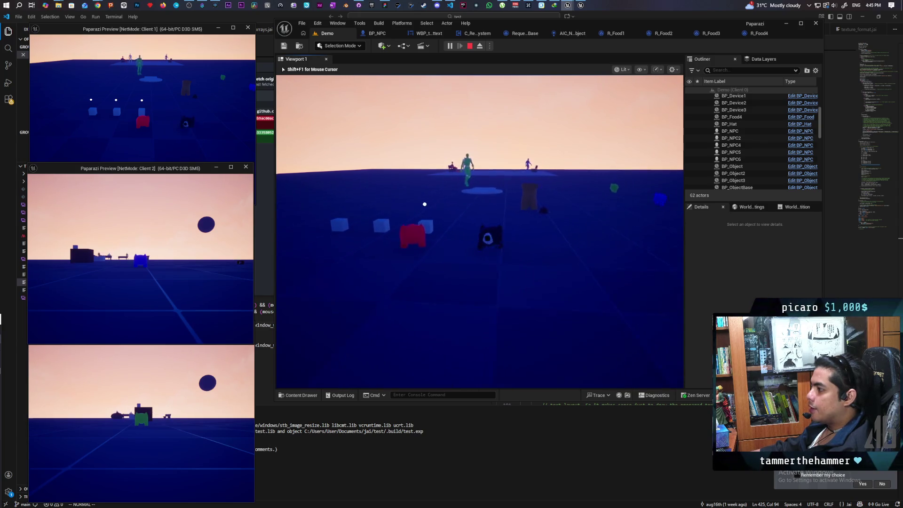
key(a)
key(w)
key(s)
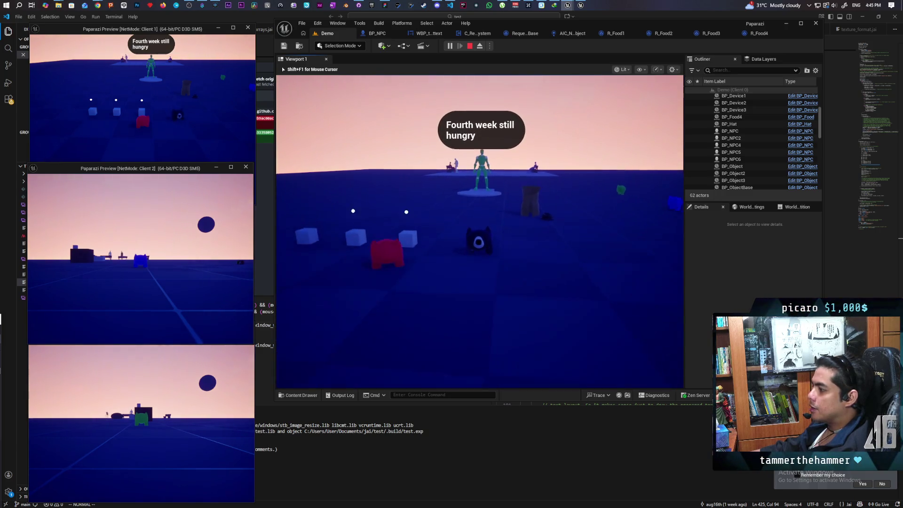
key(s)
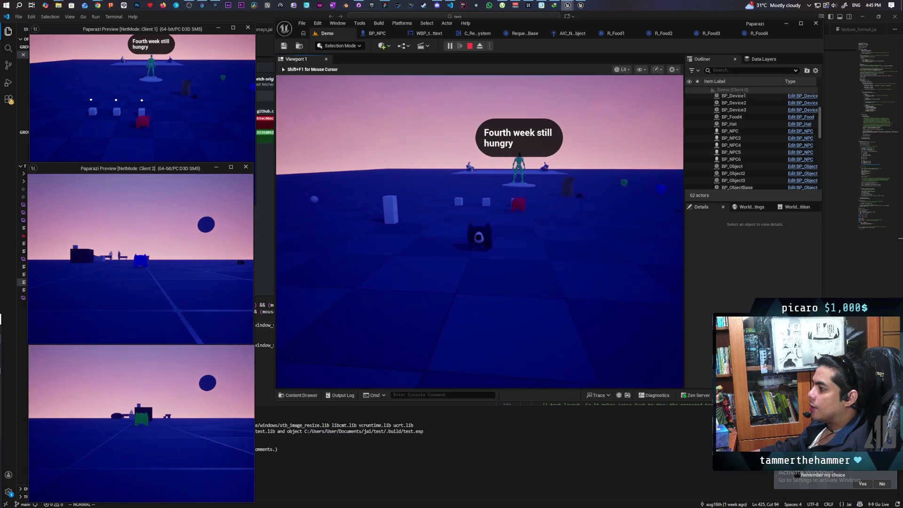
key(d)
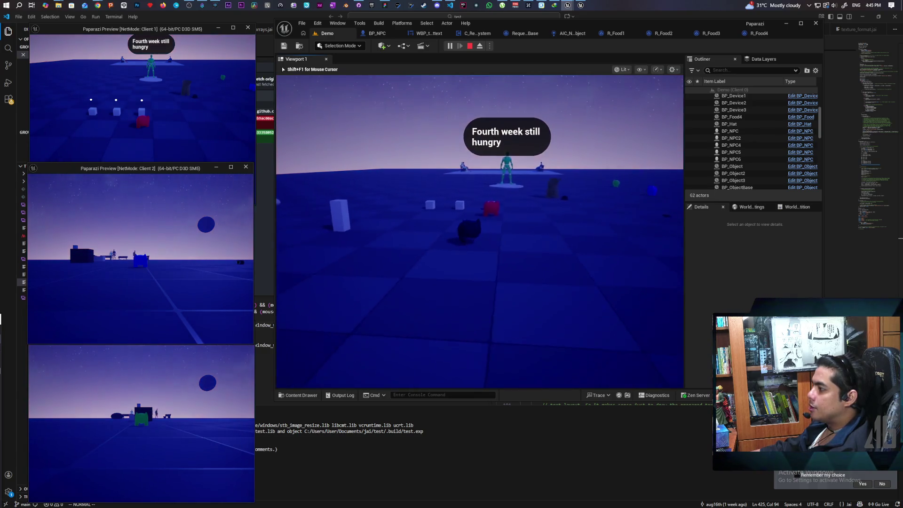
key(d)
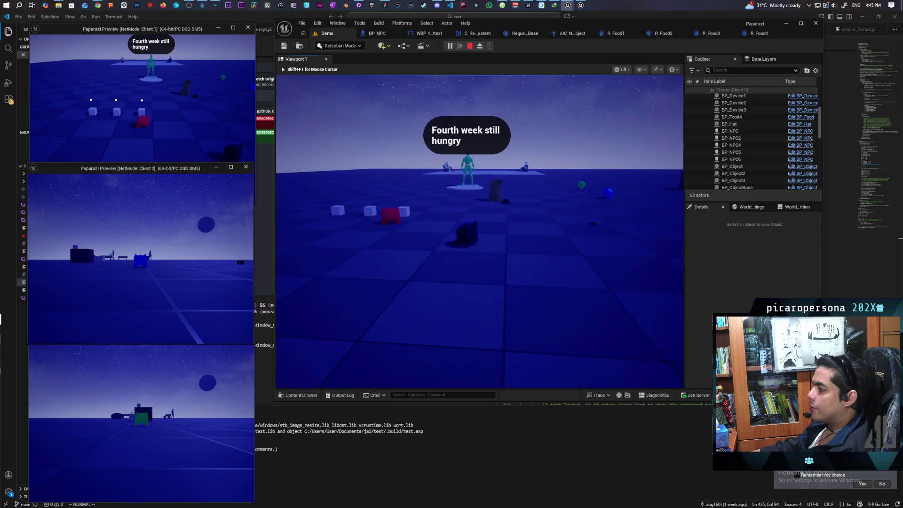
key(a)
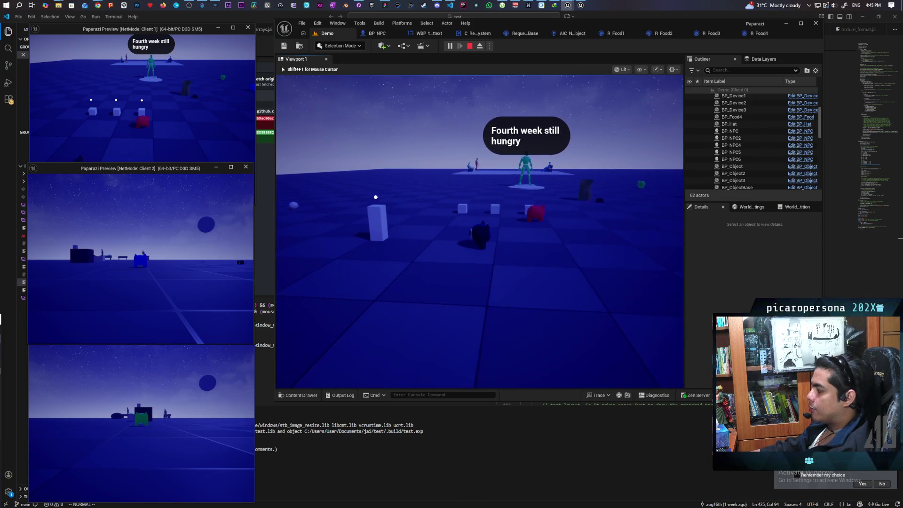
key(a)
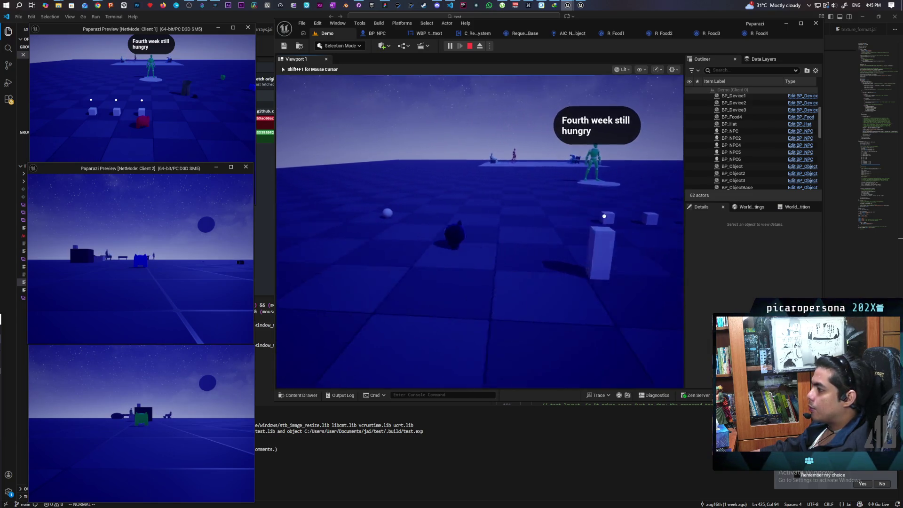
key(w)
Drop the white food ball on the NPC's platform, ring the bell, and stop the playtest.
key(e)
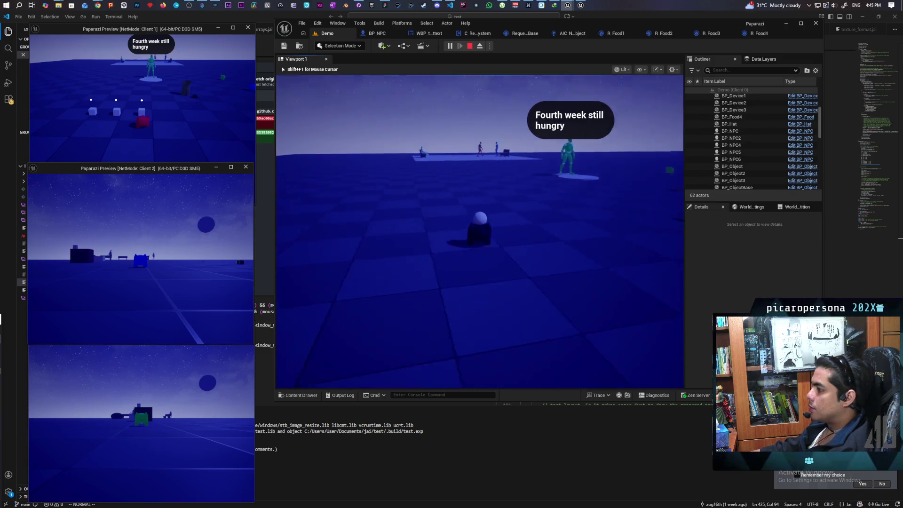
key(w)
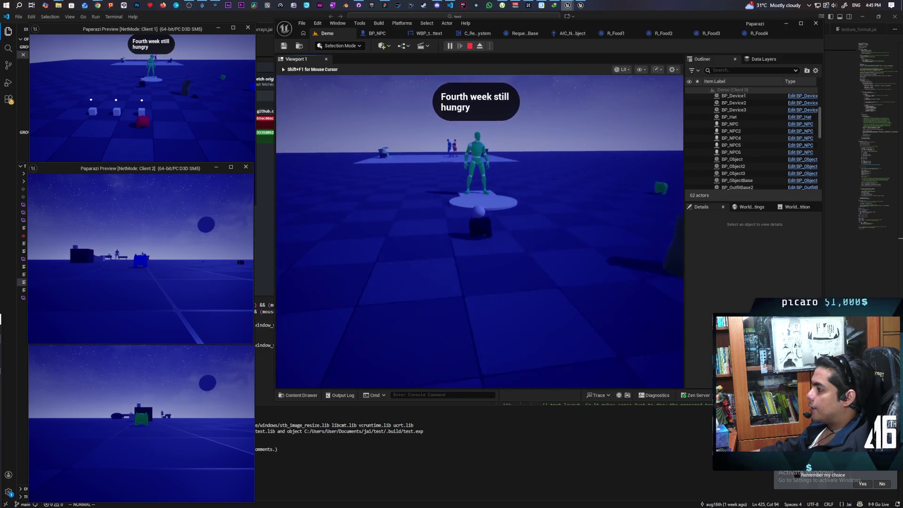
key(w)
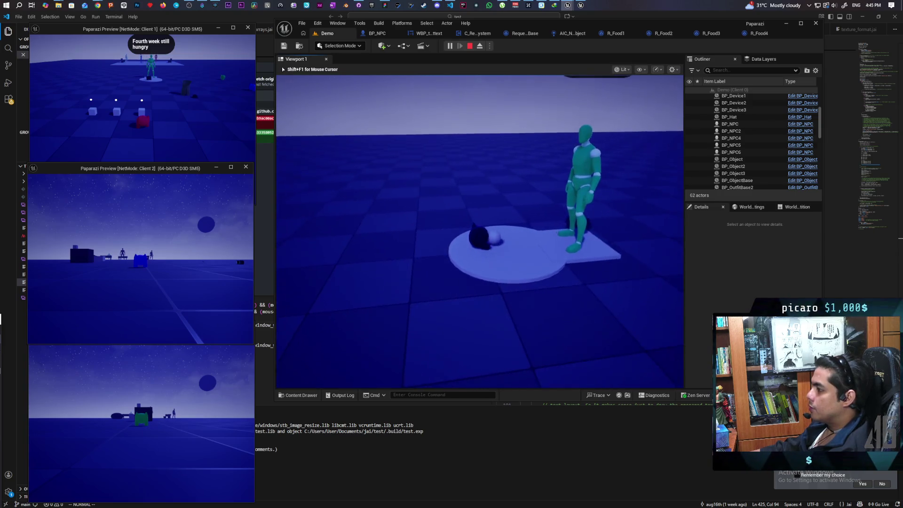
key(w)
mouse_move(463, 195)
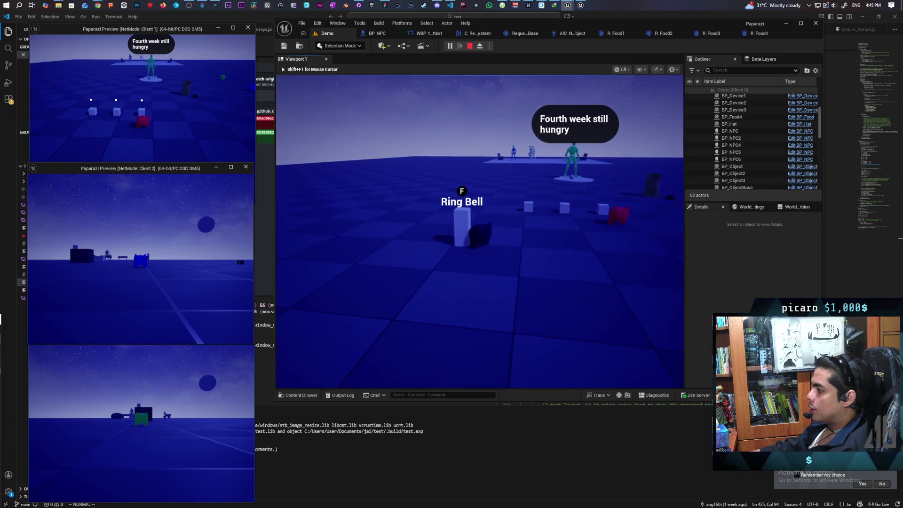
key(e)
key(d)
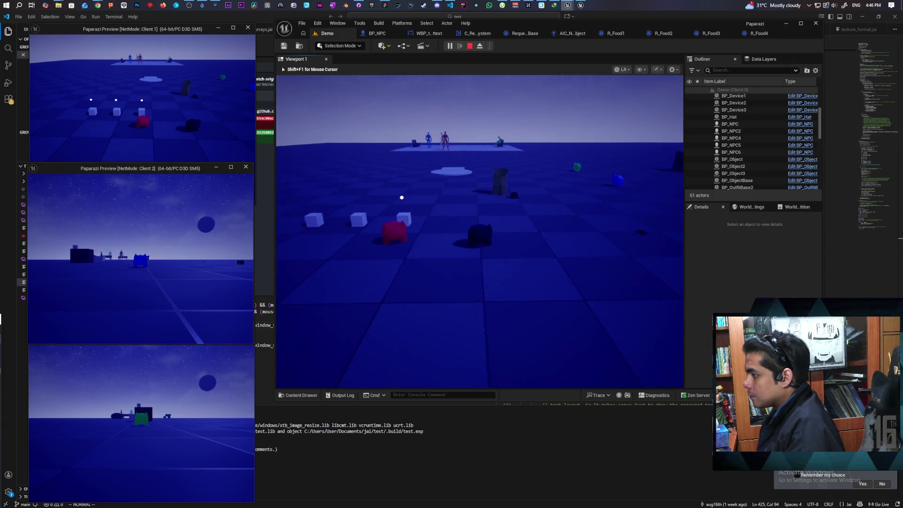
key(Escape)
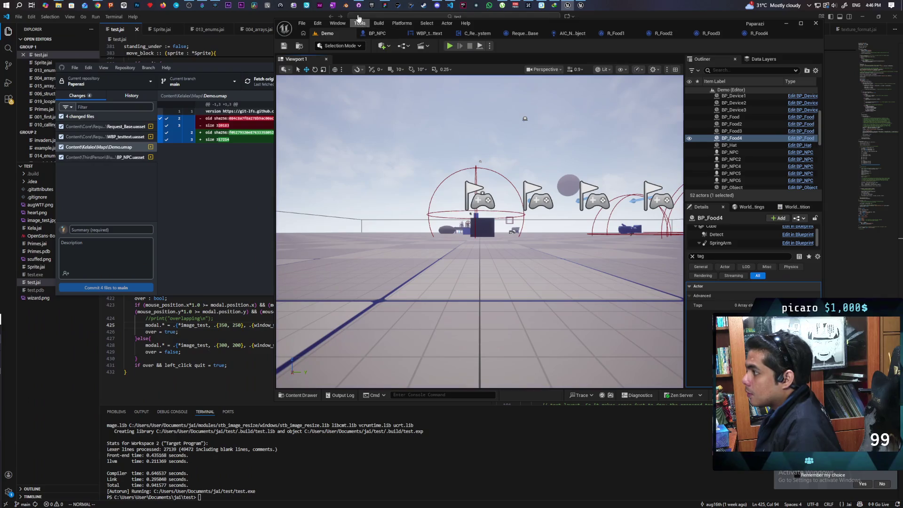
In GitHub Desktop, enter the summary 'basic popup driven by request' and commit 9 files to main.
click(358, 6)
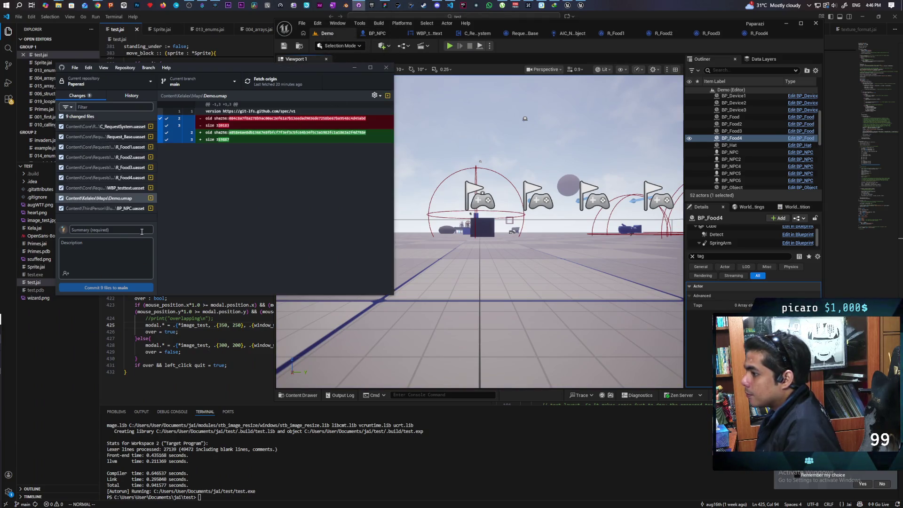
click(119, 230)
text(bas)
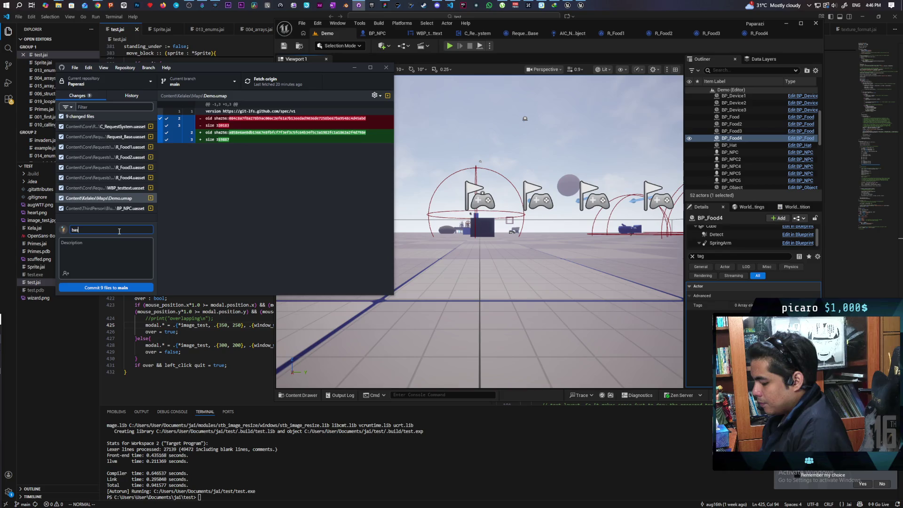
text(ic dialogue W)
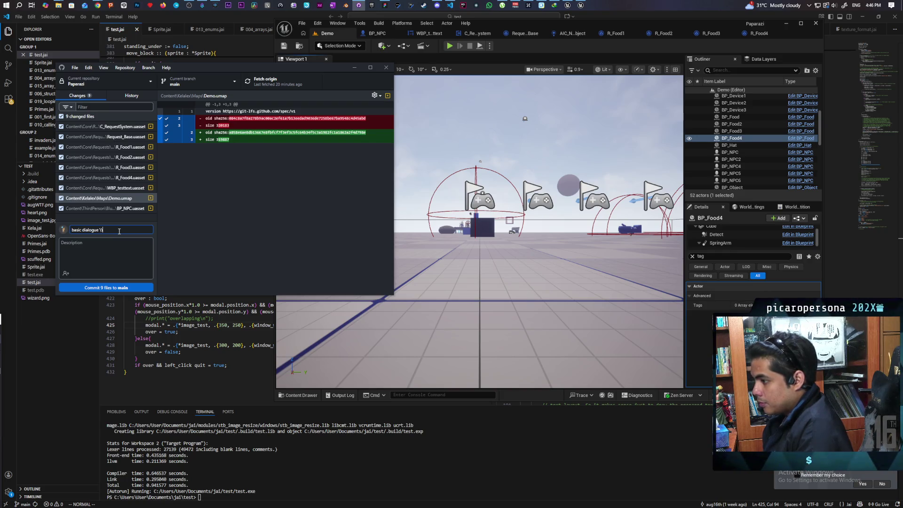
key(BackSpace)
key(BackSpace)
key(BackSpace)
text(popup driv)
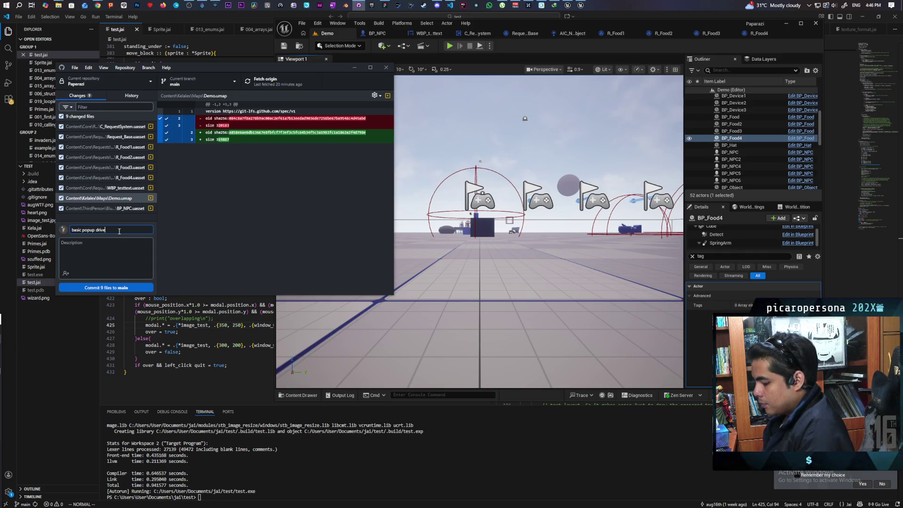
text(n by re)
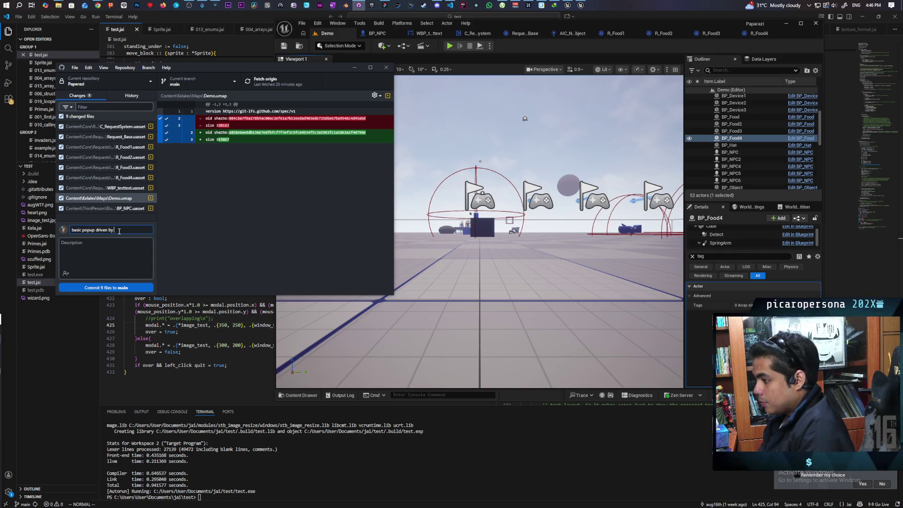
text(quest)
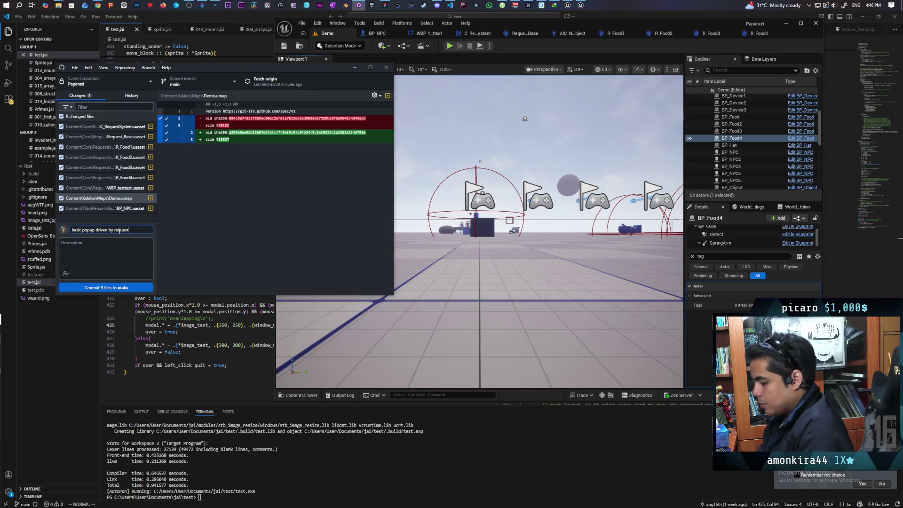
click(124, 288)
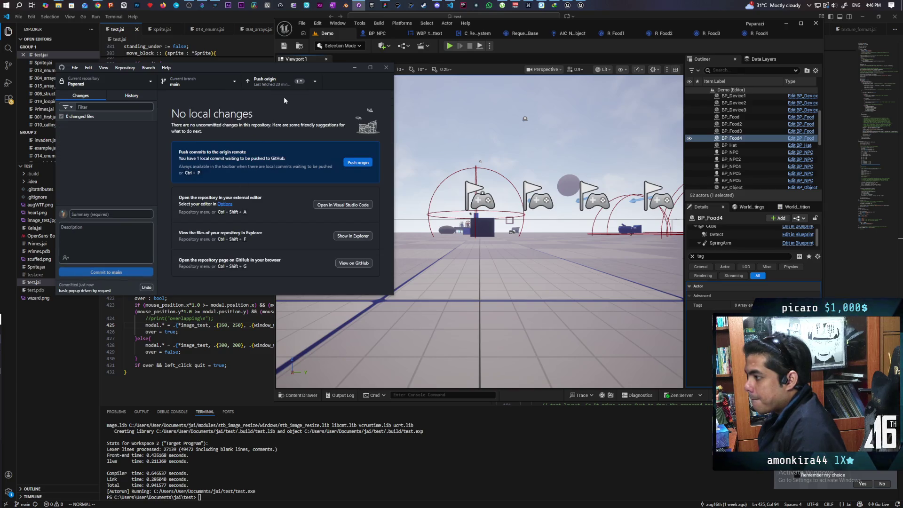
Push the commit to origin, then show BP_NPC's class defaults in Unreal.
click(279, 84)
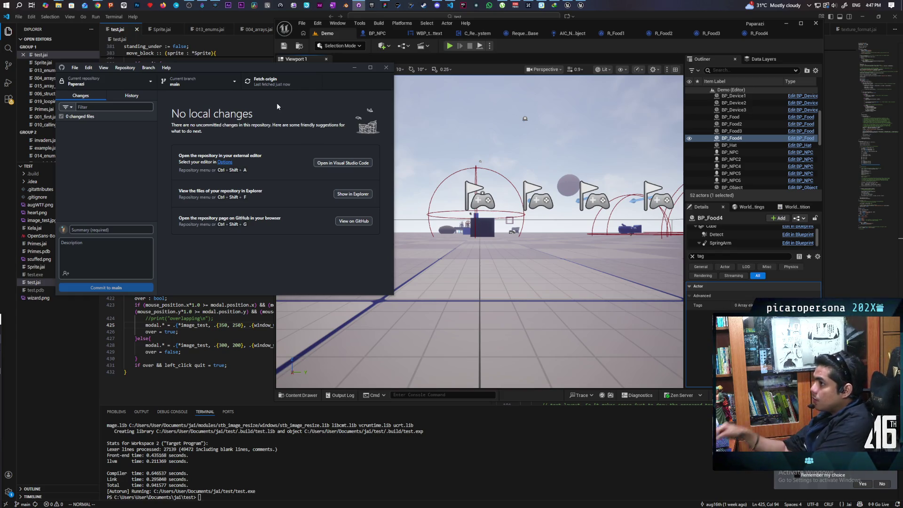
click(376, 34)
click(320, 79)
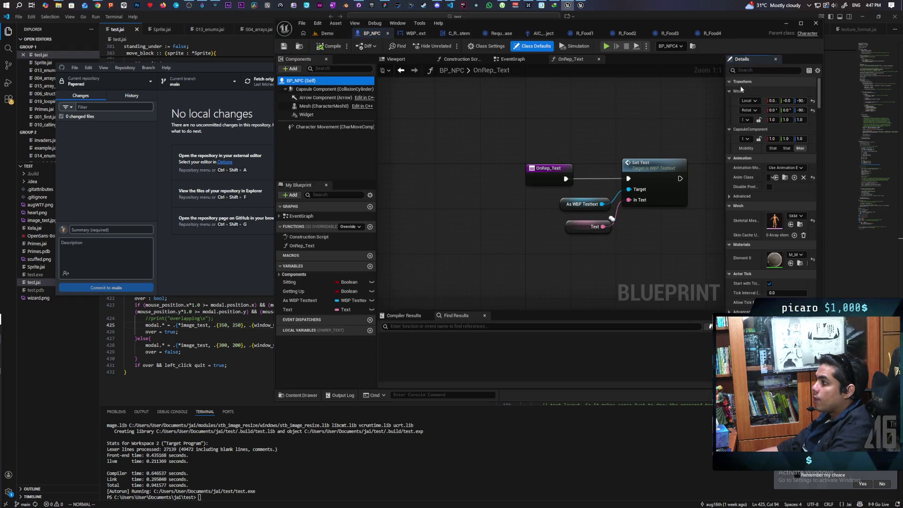
Filter BP_NPC's details by 'tag' and remove its Food1 tag.
text(tag)
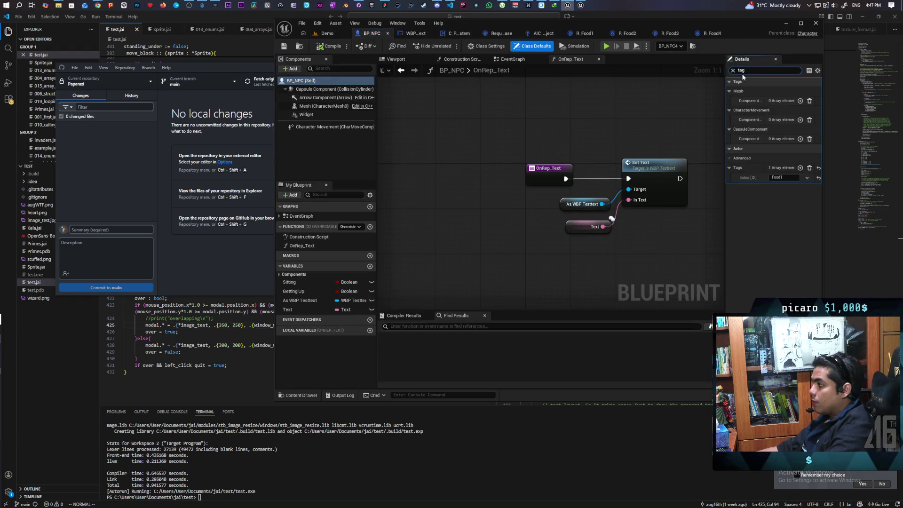
click(809, 179)
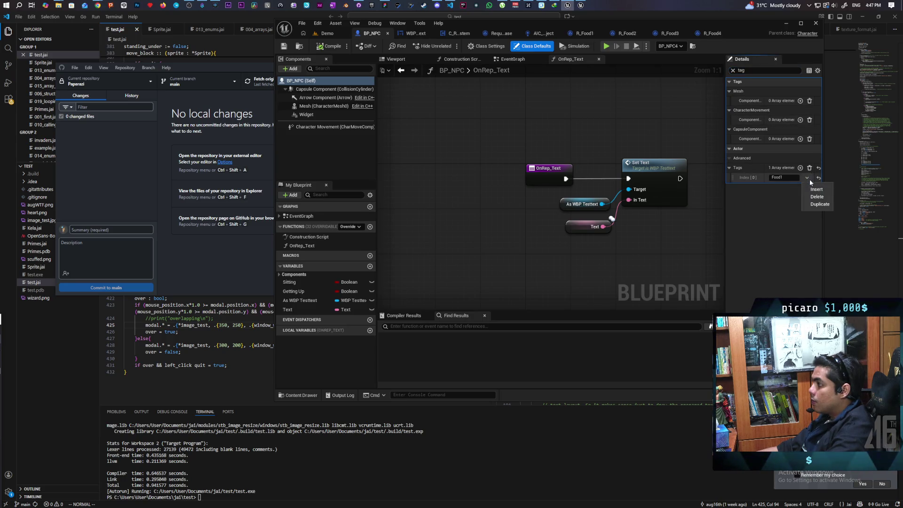
click(817, 202)
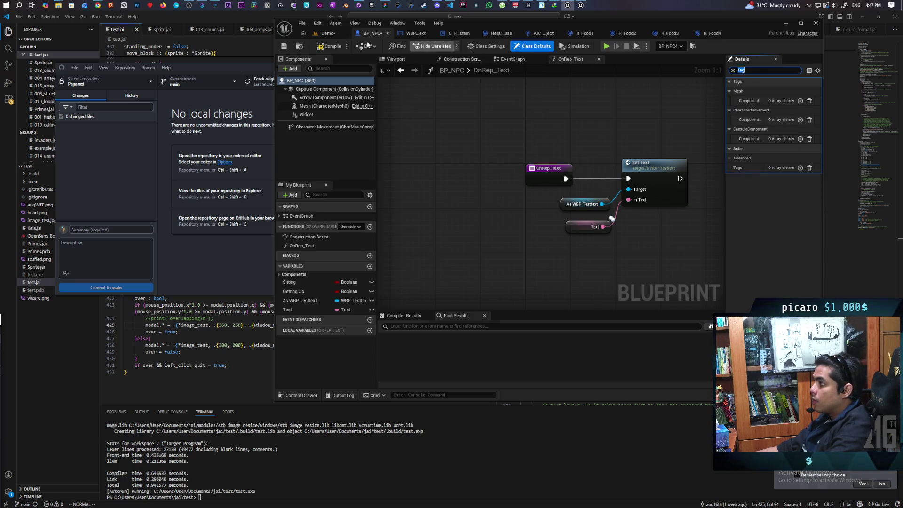
In the Demo level, select the white, red, blue, green and dark NPCs to review their Tags.
click(328, 34)
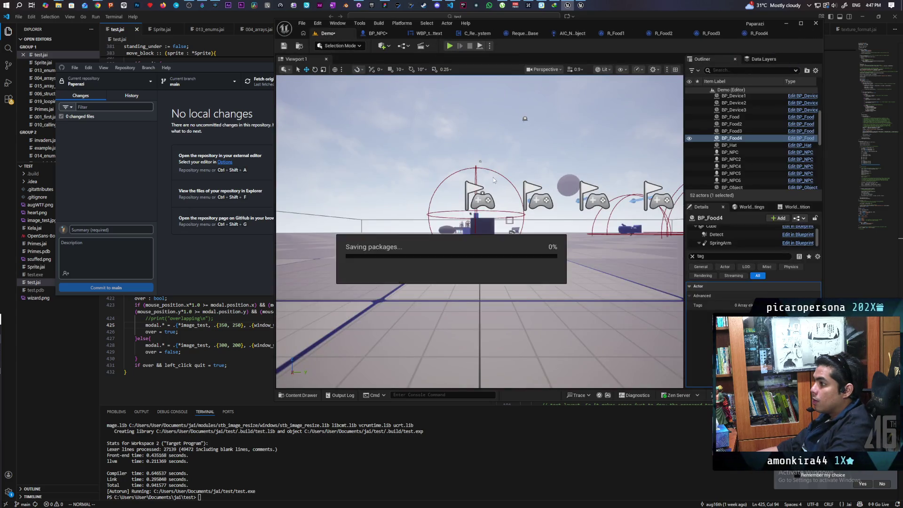
mouse_move(317, 212)
mouse_down()
mouse_move(523, 292)
mouse_move(439, 226)
mouse_up()
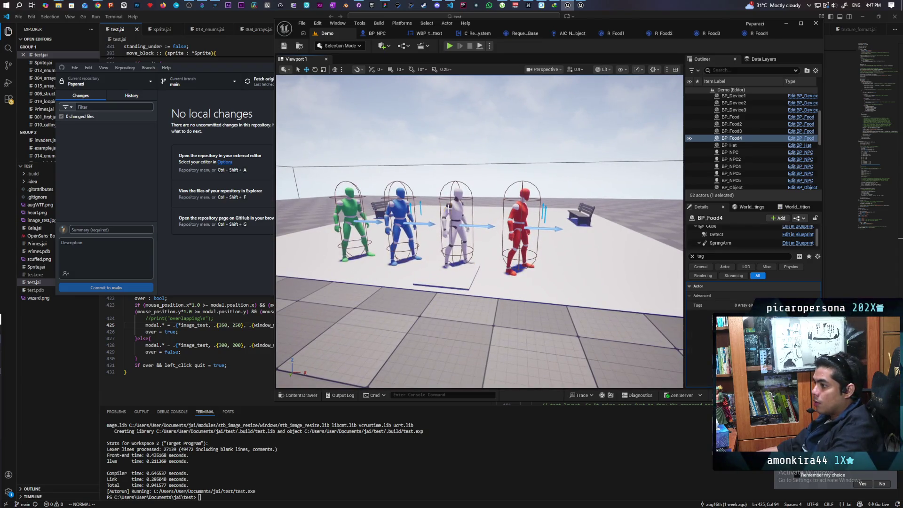
click(449, 207)
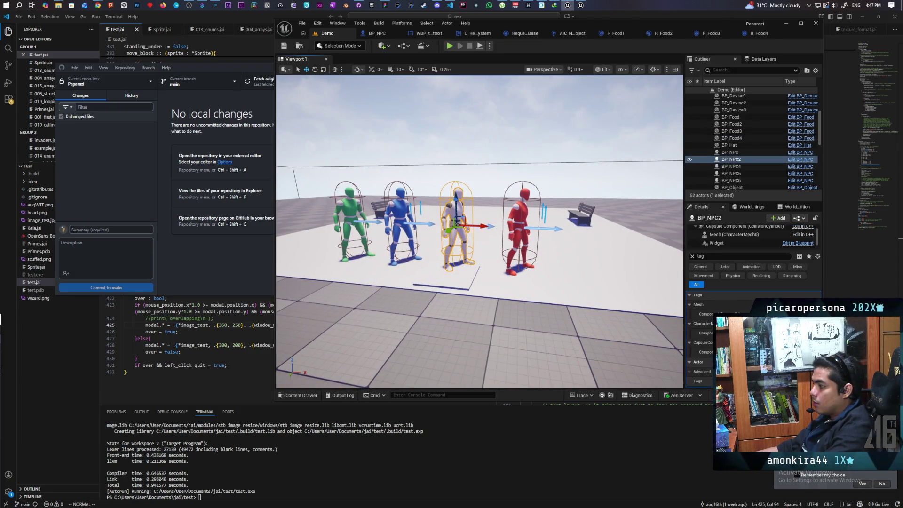
click(693, 371)
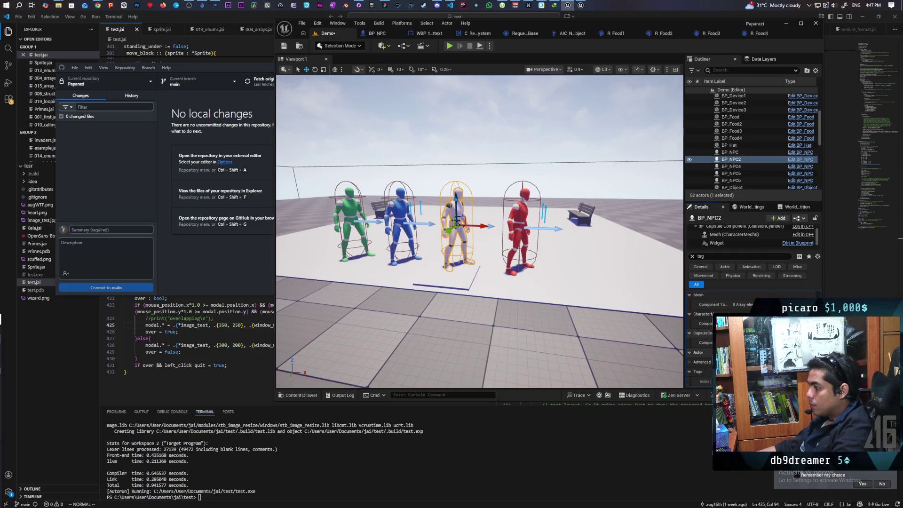
click(519, 212)
click(402, 209)
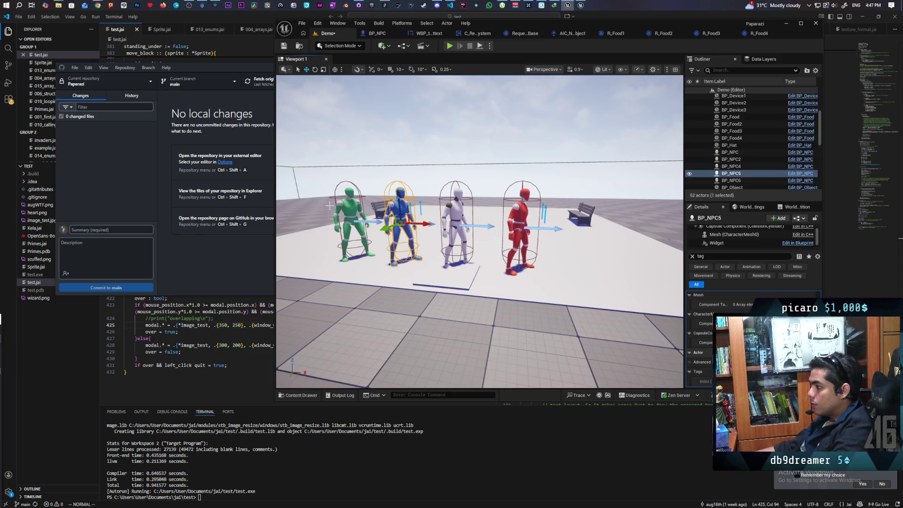
click(350, 221)
scroll(479, 231, down, 10)
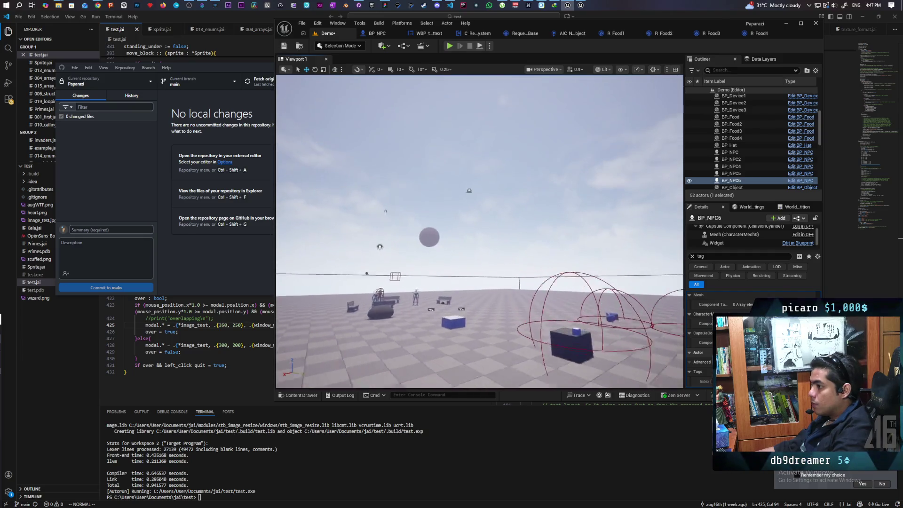
scroll(439, 226, up, 10)
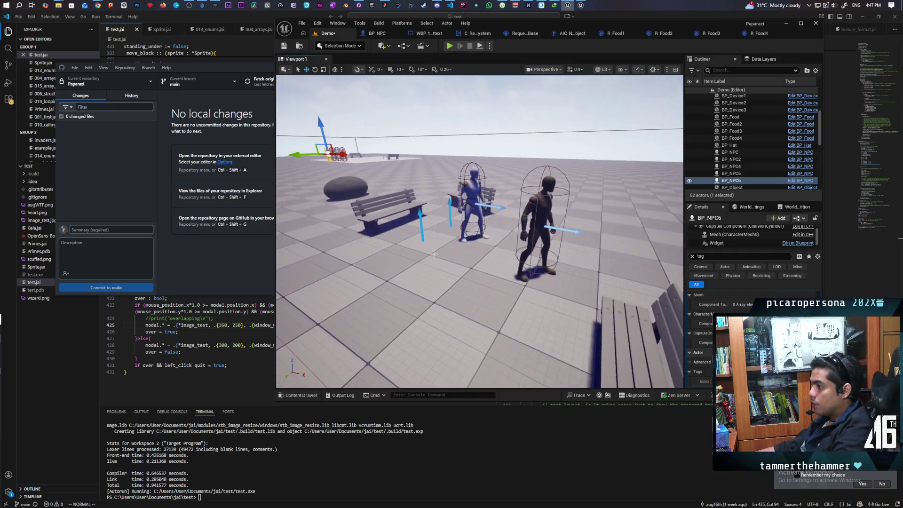
click(547, 207)
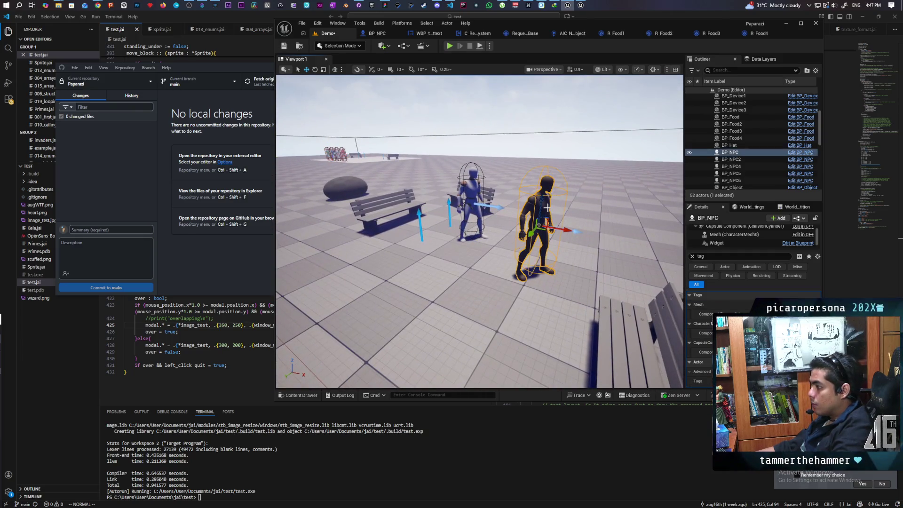
Set the dark NPC mesh's Custom Primitive Data colour to white and save the level.
click(692, 257)
click(733, 234)
click(730, 256)
text(custo)
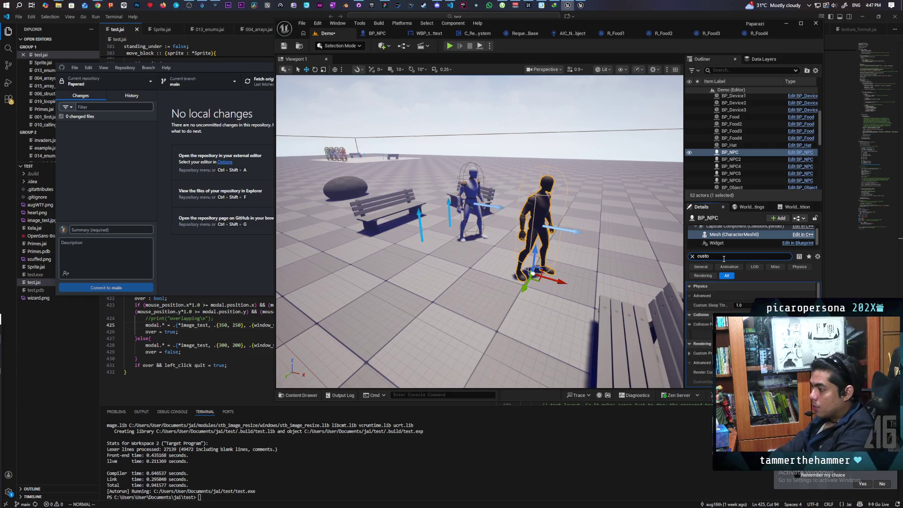
click(690, 352)
scroll(691, 351, down, 1)
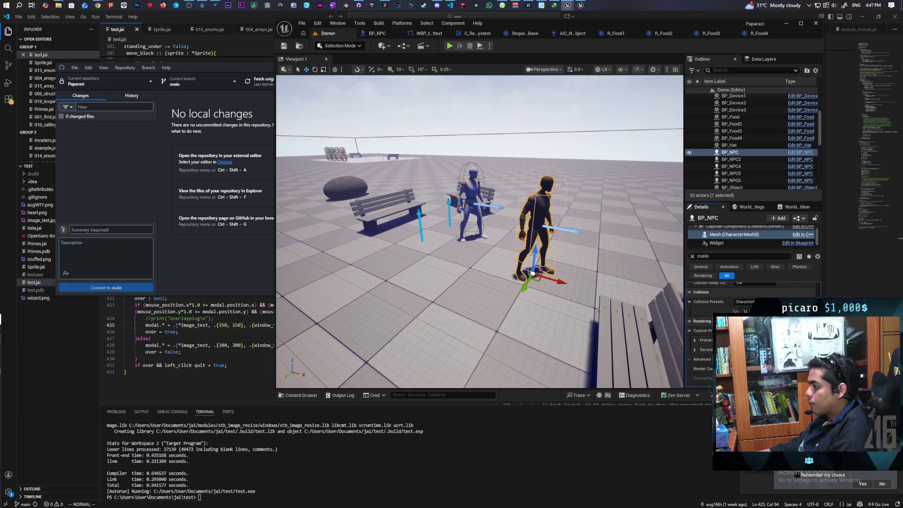
click(765, 282)
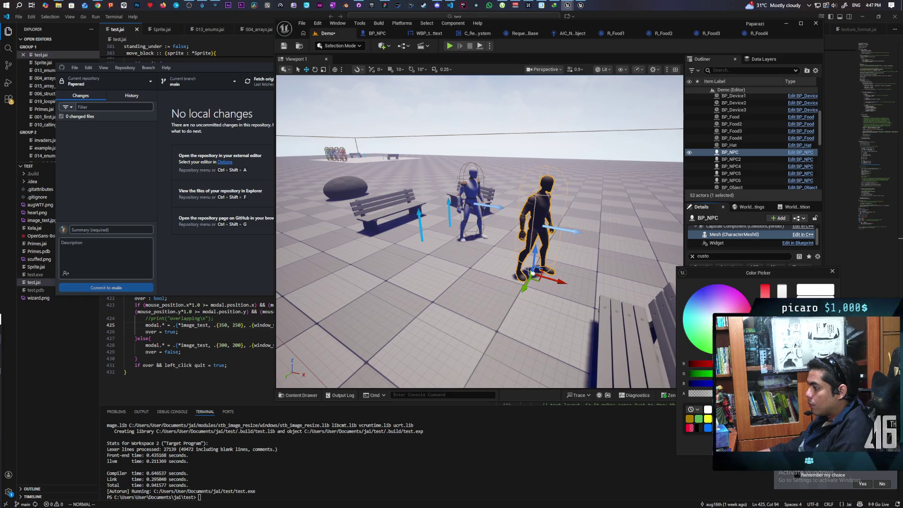
click(775, 387)
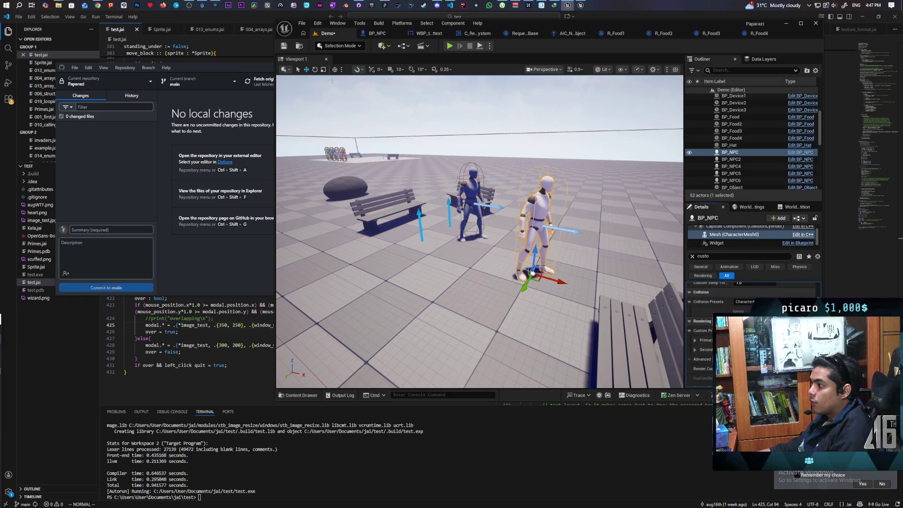
key(ctrl+s)
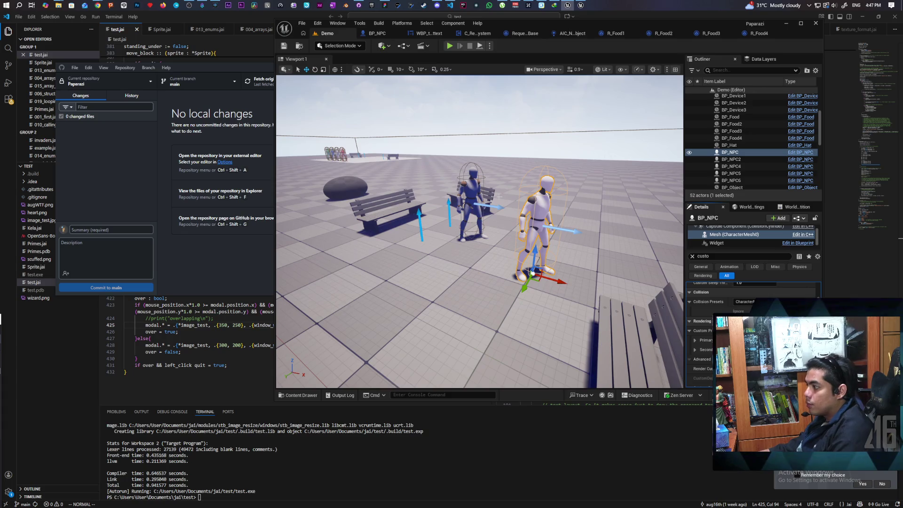
Clear the Details search, look over the NPC's properties, and frame the four NPCs.
click(692, 256)
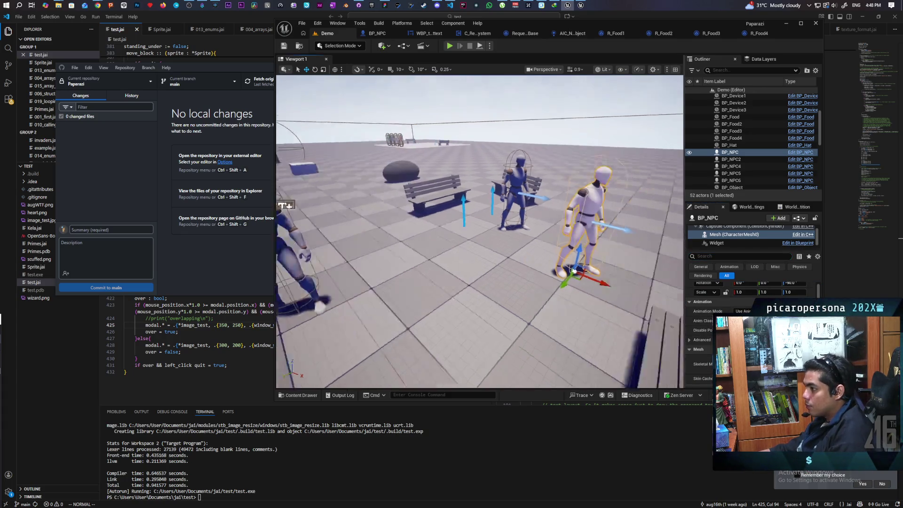
scroll(480, 230, down, 5)
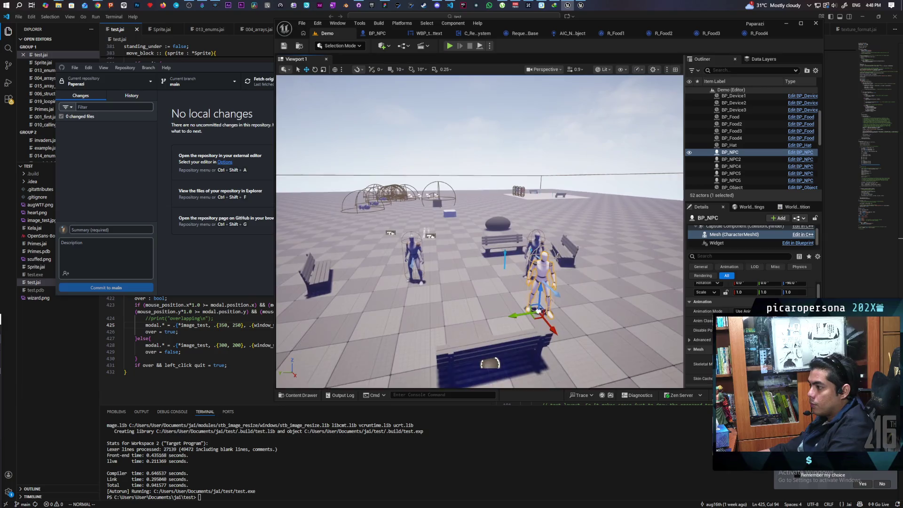
scroll(479, 231, up, 10)
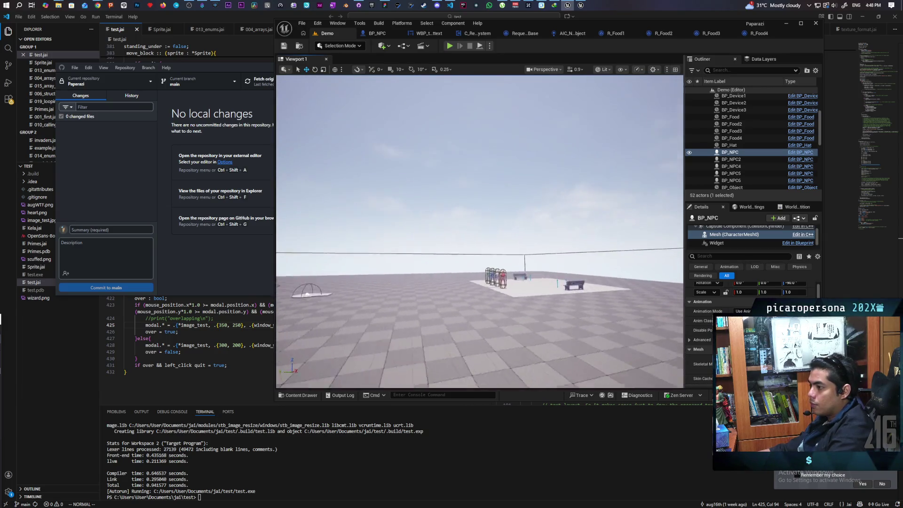
scroll(480, 231, up, 8)
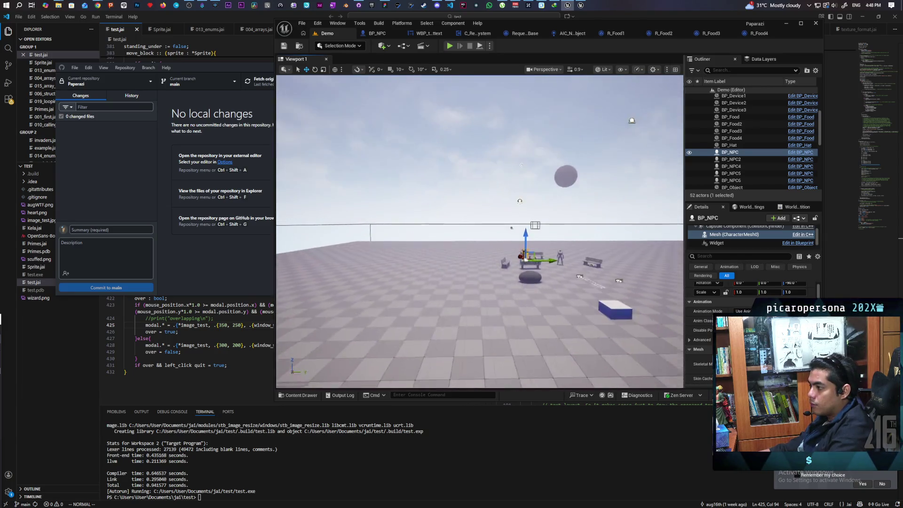
scroll(480, 231, up, 8)
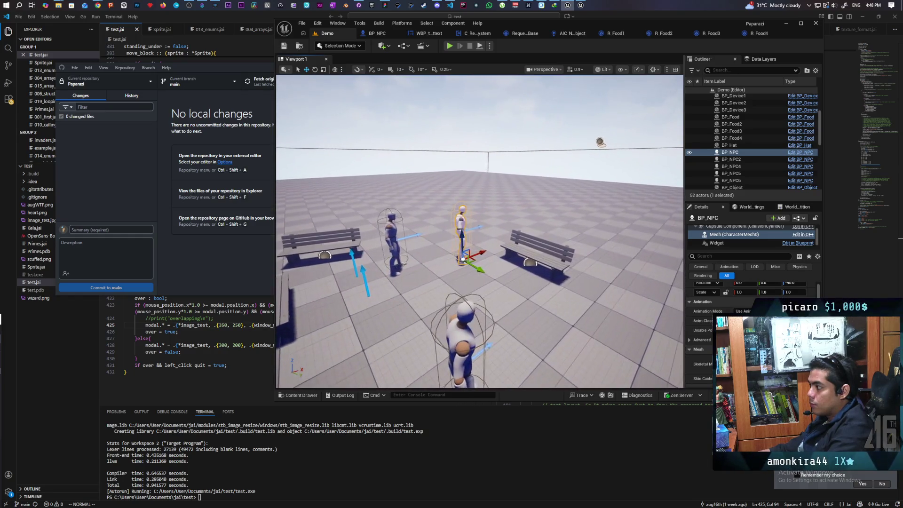
scroll(480, 230, down, 10)
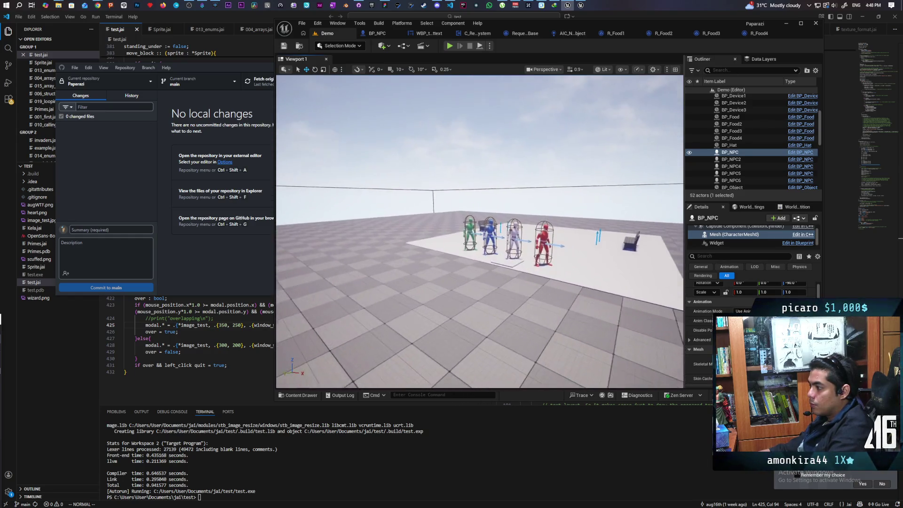
scroll(480, 230, up, 8)
key(Right)
key(Right)
key(Right)
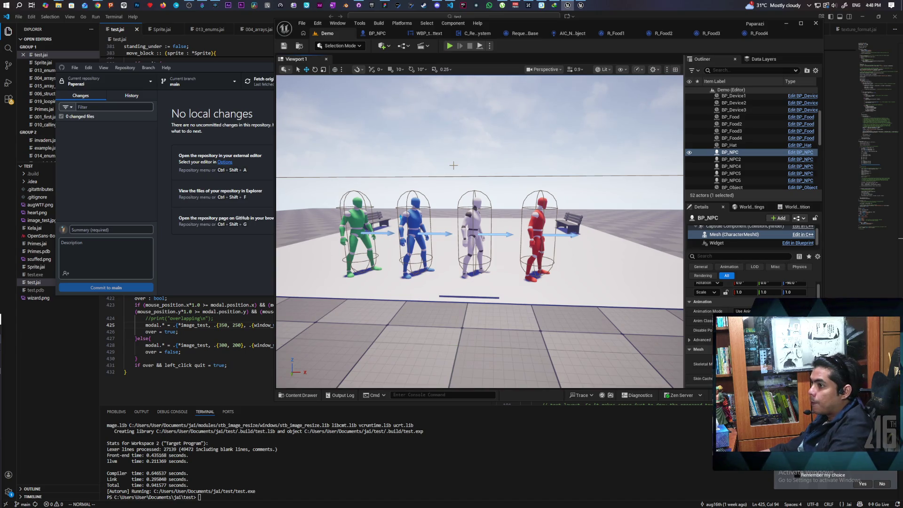
Confirm Demo.umap and BP_NPC.uasset are the 2 changes, then play with three clients.
click(185, 172)
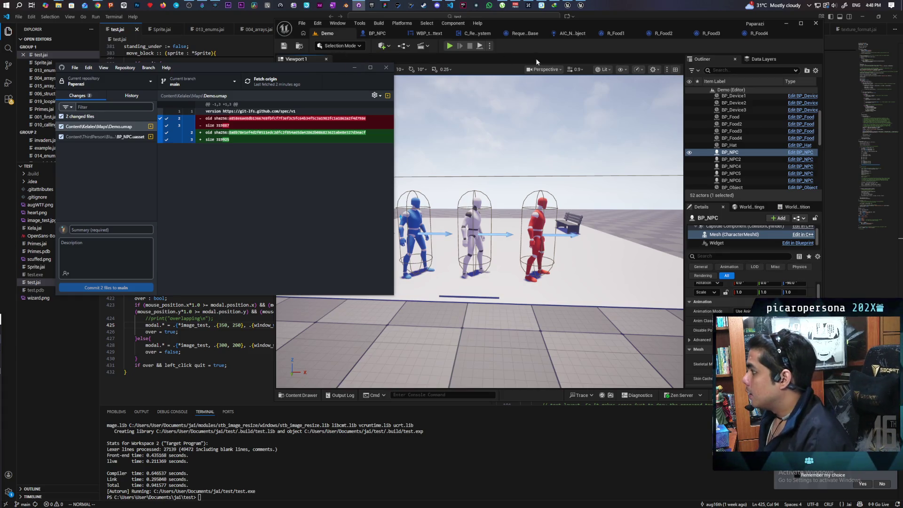
click(451, 46)
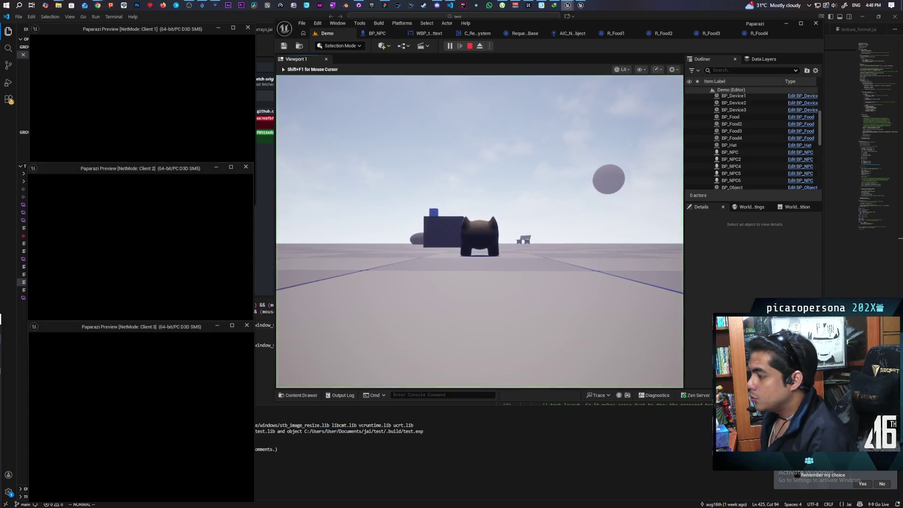
Switch between the client windows, then walk the main client's character forward onto the food pieces.
click(439, 261)
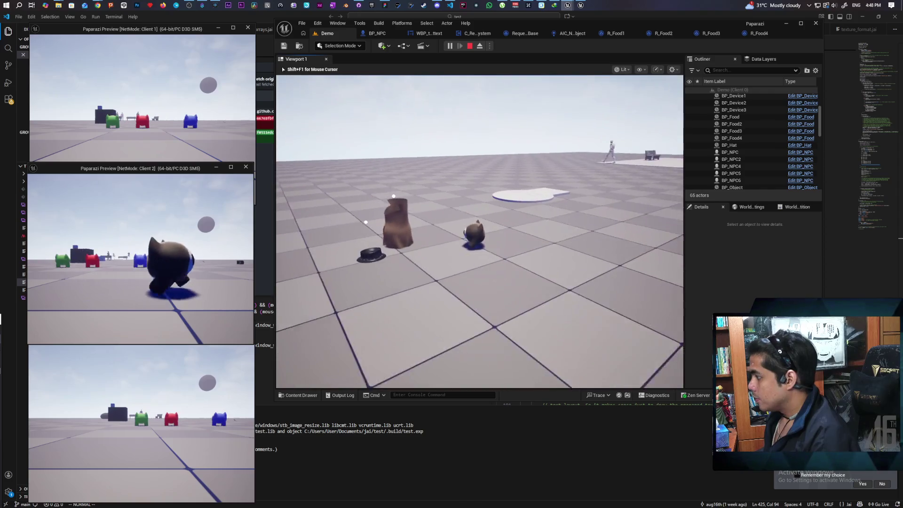
key(shift+F1)
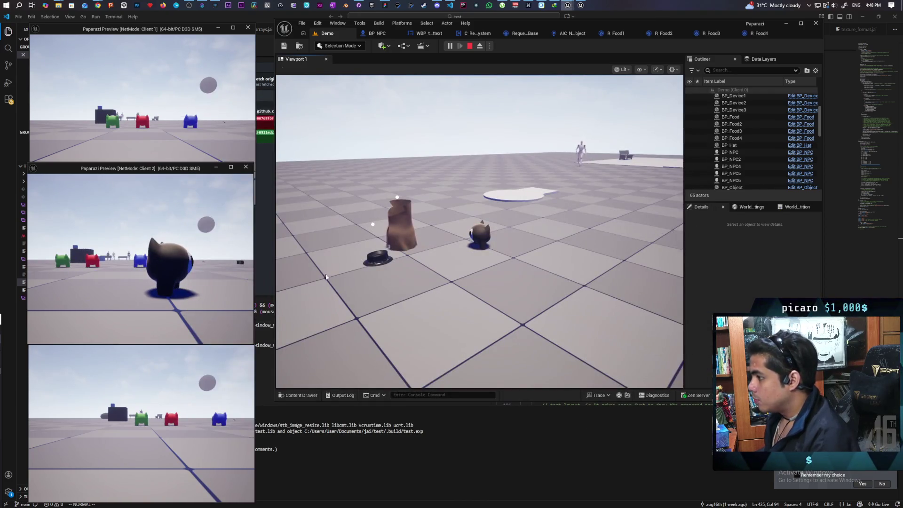
click(181, 128)
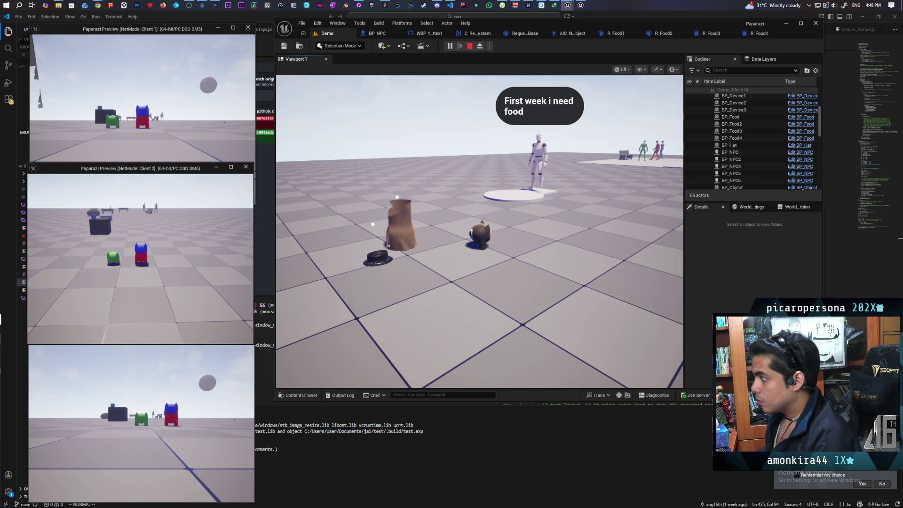
click(480, 230)
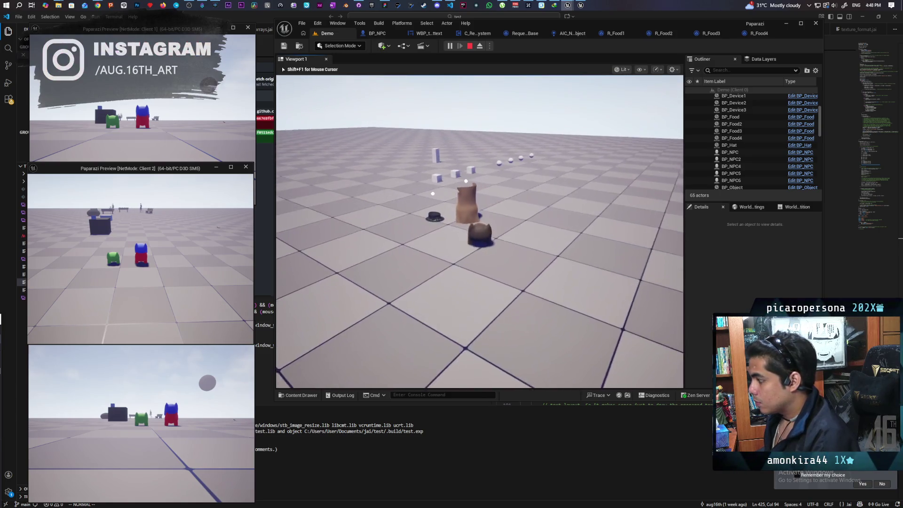
key(w)
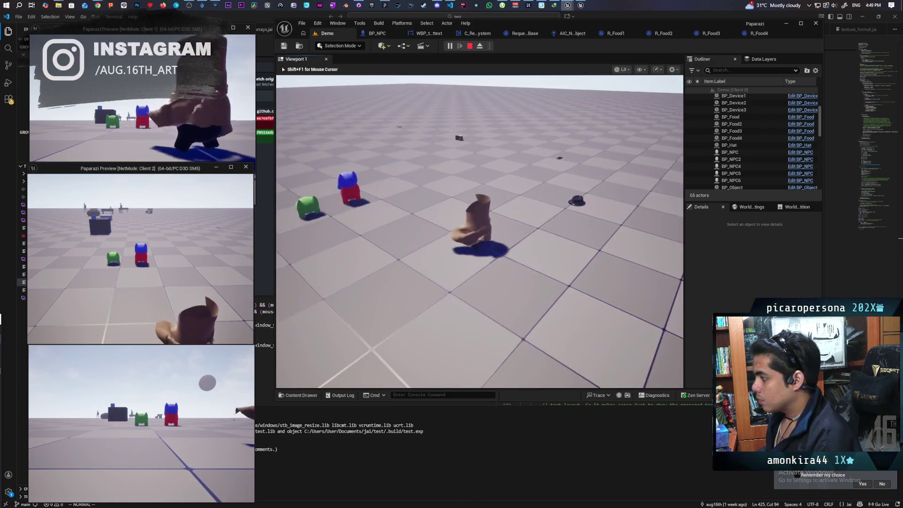
key(w)
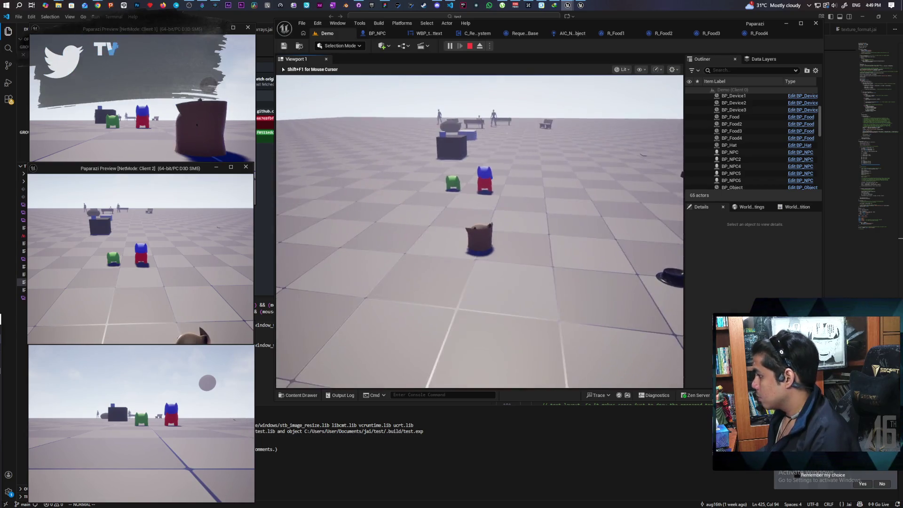
key(w)
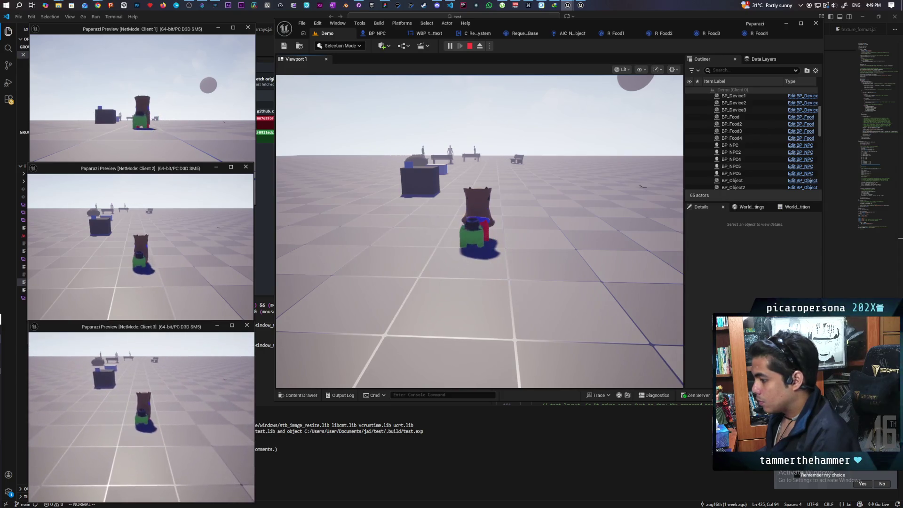
Check the second and first client windows, then return control to the main game view.
click(47, 290)
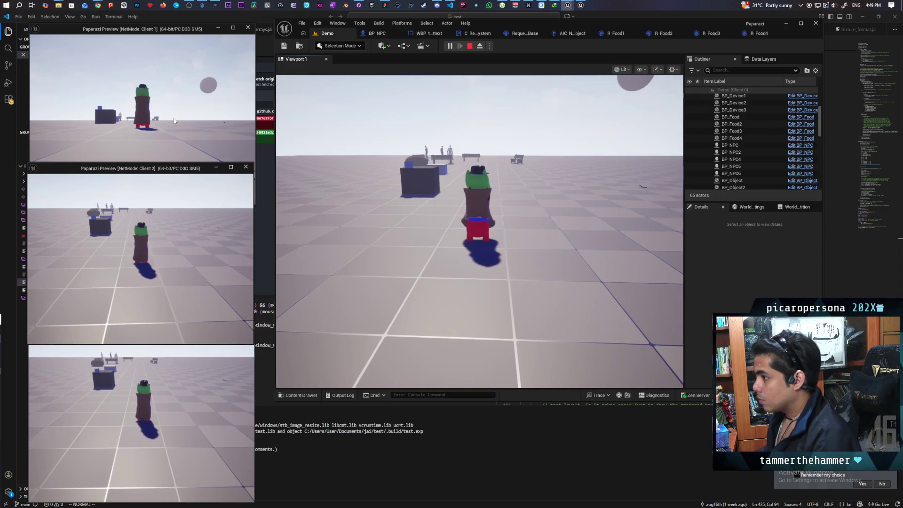
click(141, 118)
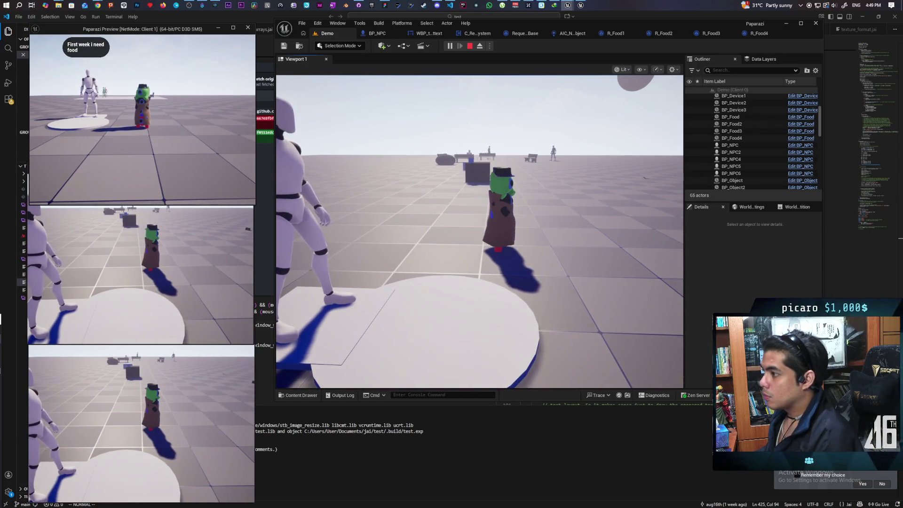
click(480, 231)
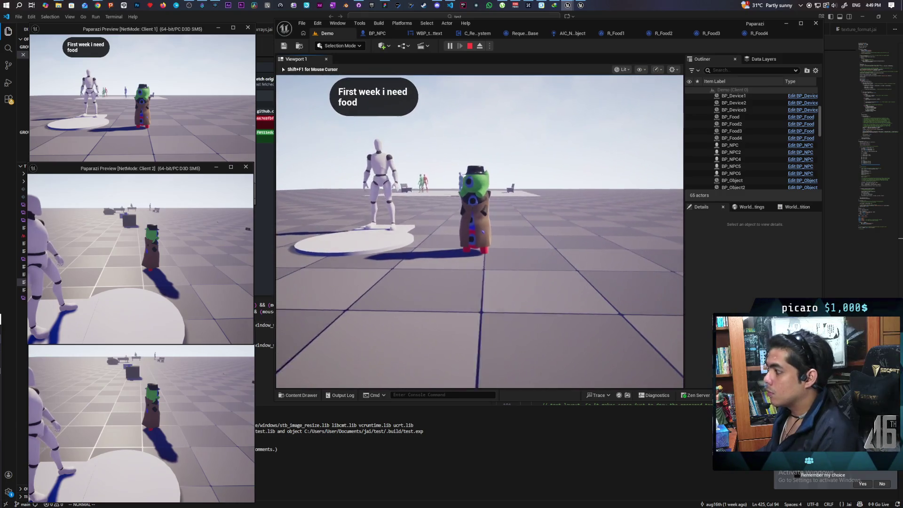